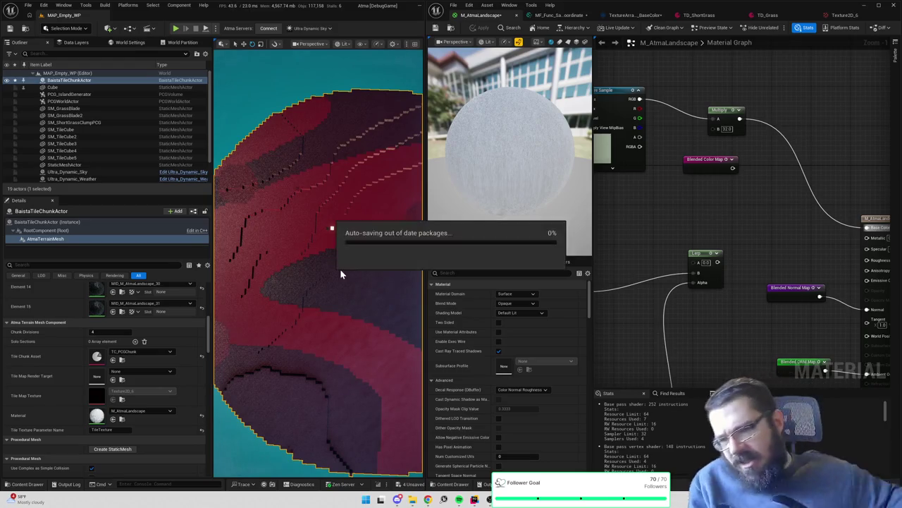
# Wire the texture sample's RGB straight into Base Color and apply the material
pyautogui.scroll(5, 340, 269)
pyautogui.scroll(5, 319, 263)
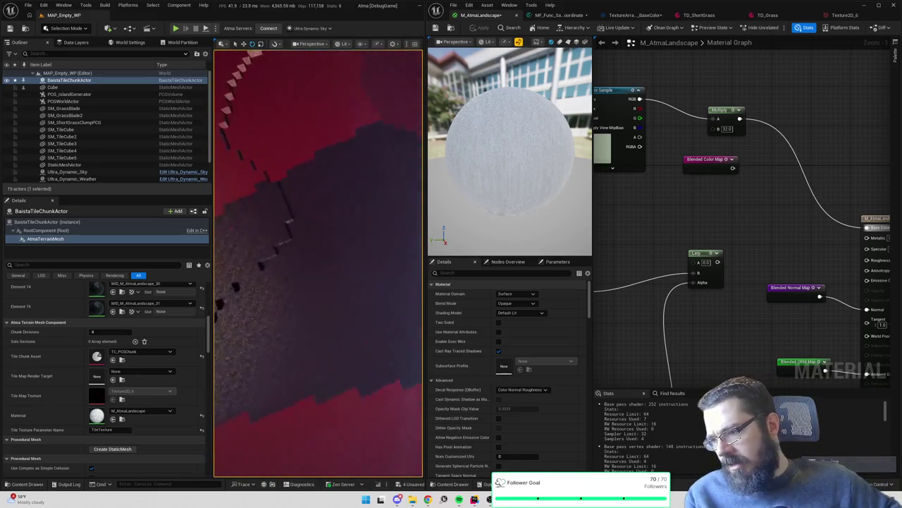
pyautogui.scroll(-5, 319, 262)
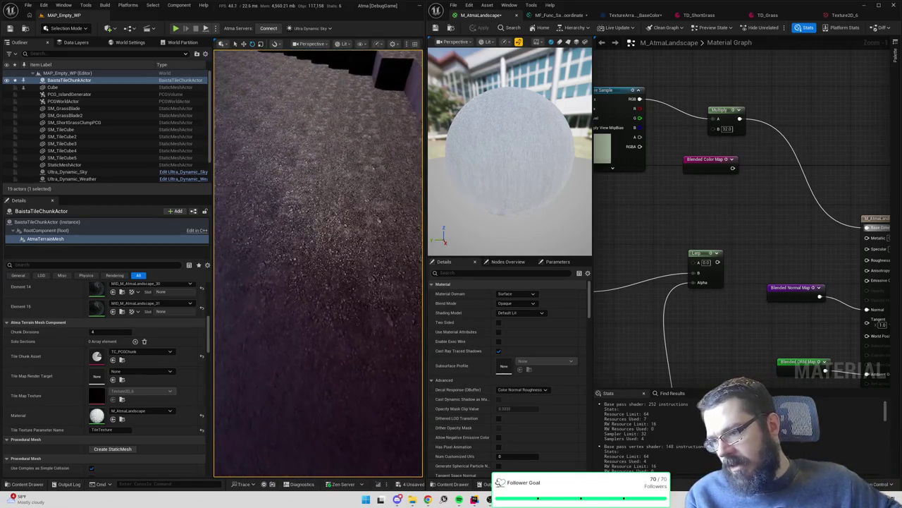
pyautogui.scroll(-5, 332, 263)
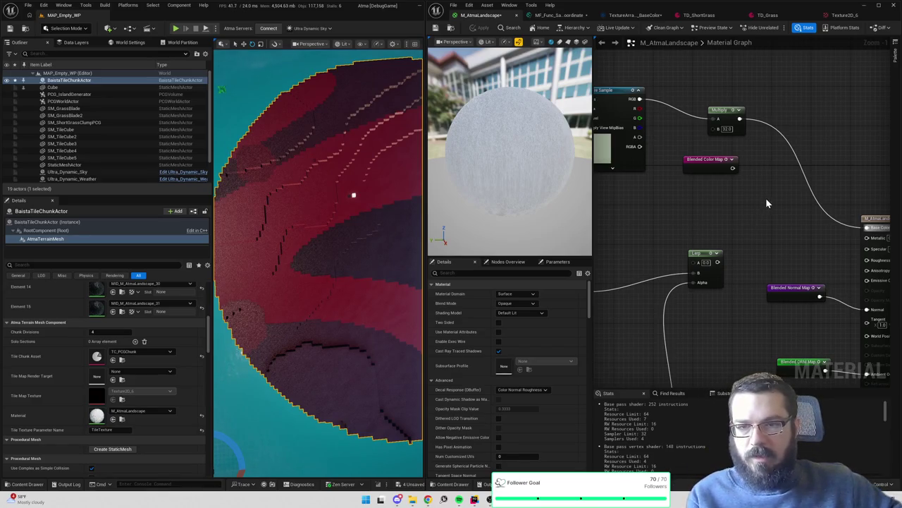
pyautogui.moveTo(640, 99); pyautogui.dragTo(867, 227)
pyautogui.click(481, 29)
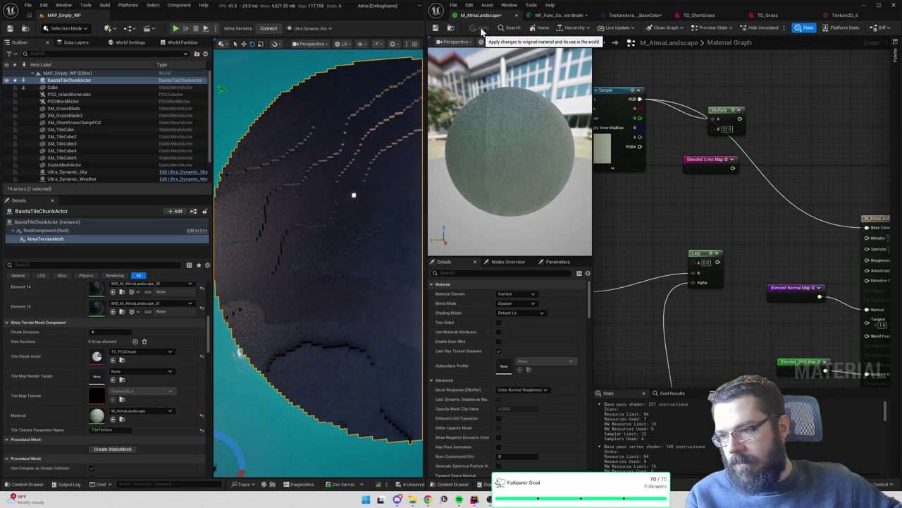
pyautogui.moveTo(317, 261)
pyautogui.mouseDown()
pyautogui.moveTo(321, 237)
pyautogui.moveTo(317, 268)
pyautogui.moveTo(326, 250)
pyautogui.mouseUp()
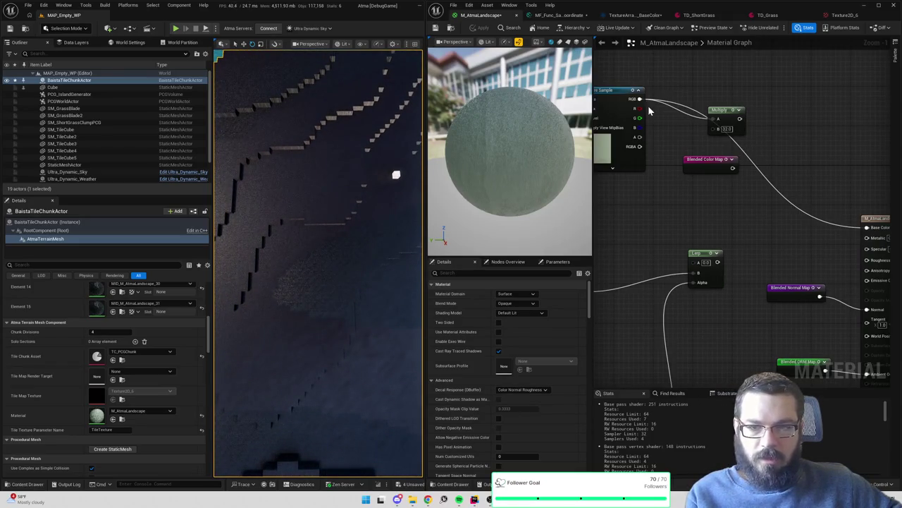
# Rewire the texture sample's RGB back into Multiply, apply, and widen the level viewport
pyautogui.moveTo(636, 99)
pyautogui.mouseDown()
pyautogui.moveTo(864, 224)
pyautogui.moveTo(818, 225)
pyautogui.moveTo(742, 120)
pyautogui.mouseUp()
pyautogui.click(478, 27)
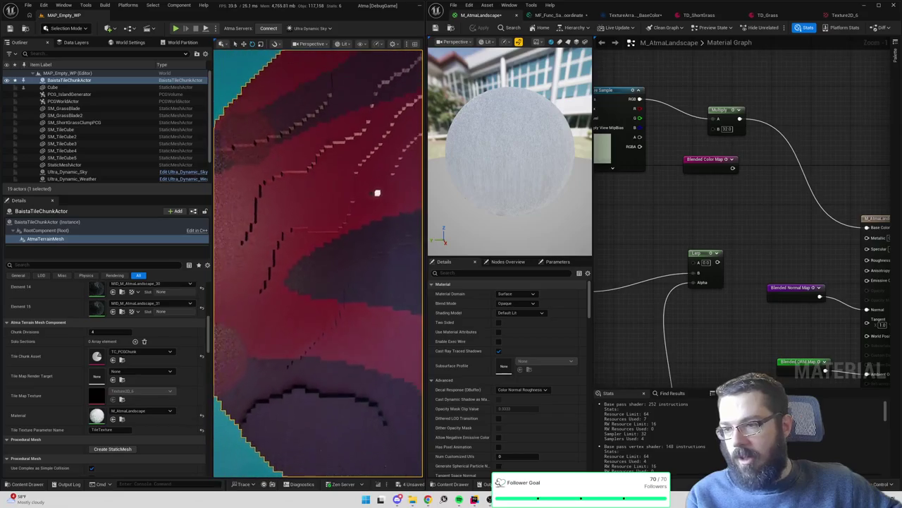
pyautogui.moveTo(423, 227); pyautogui.dragTo(505, 227)
pyautogui.moveTo(706, 223)
pyautogui.mouseDown()
pyautogui.moveTo(818, 260)
pyautogui.moveTo(851, 256)
pyautogui.mouseUp()
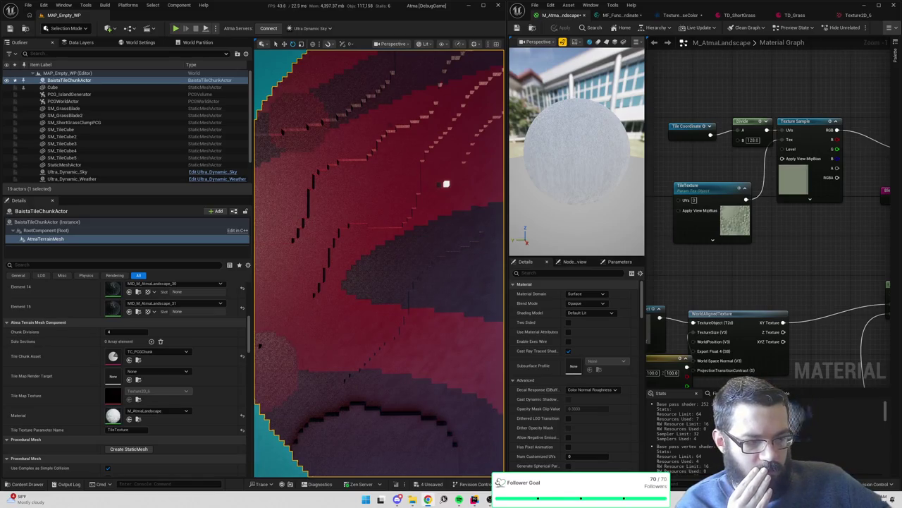
# Go to UpdateTileTypeTexture in AtmaTerrainMeshComponent.cpp and start an if check, then discard it
pyautogui.hotkey('alt', 'Tab')
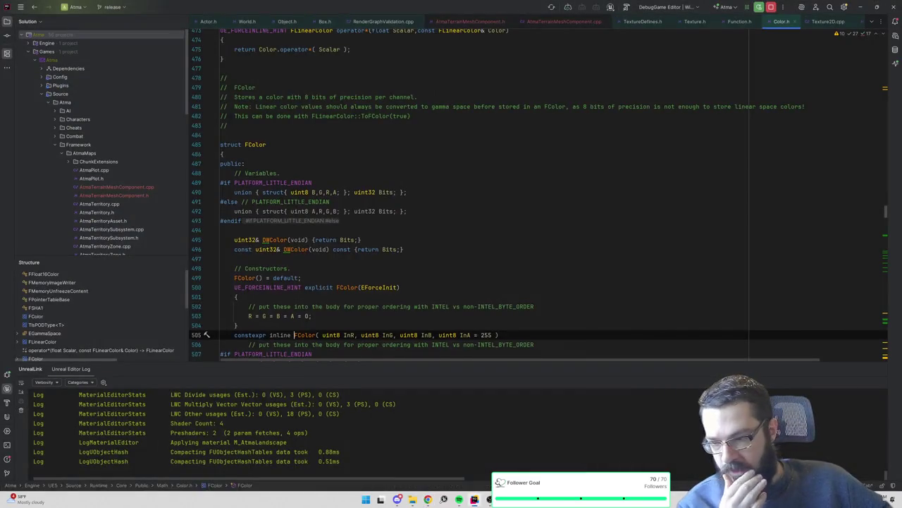
pyautogui.scroll(-20, 535, 194)
pyautogui.scroll(-20, 536, 194)
pyautogui.hotkey('ctrl', '-')
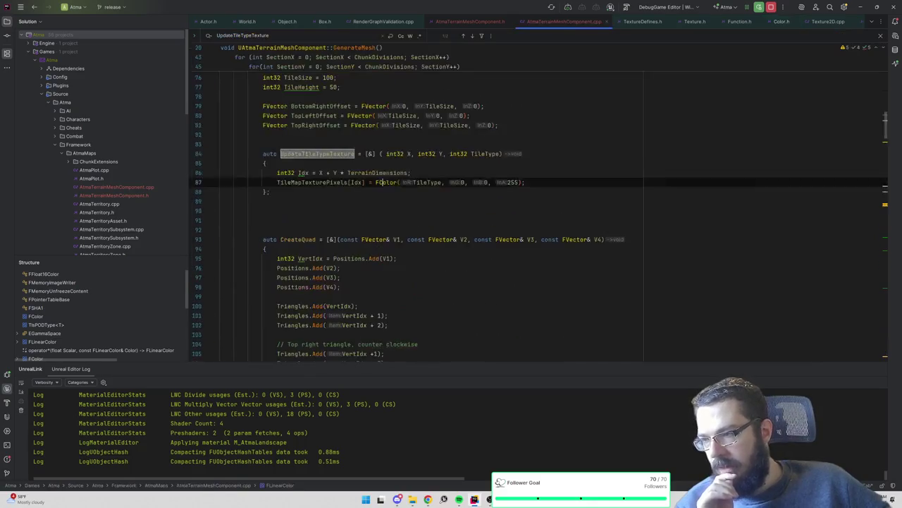
pyautogui.click(524, 182)
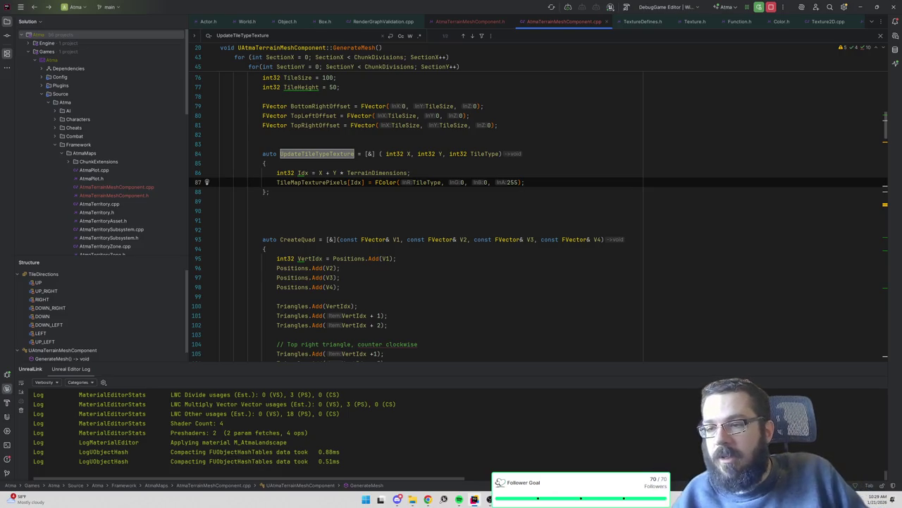
pyautogui.press('Return')
pyautogui.press('Return')
pyautogui.write('if (TileTy')
pyautogui.press('BackSpace')
pyautogui.press('BackSpace')
pyautogui.press('BackSpace')
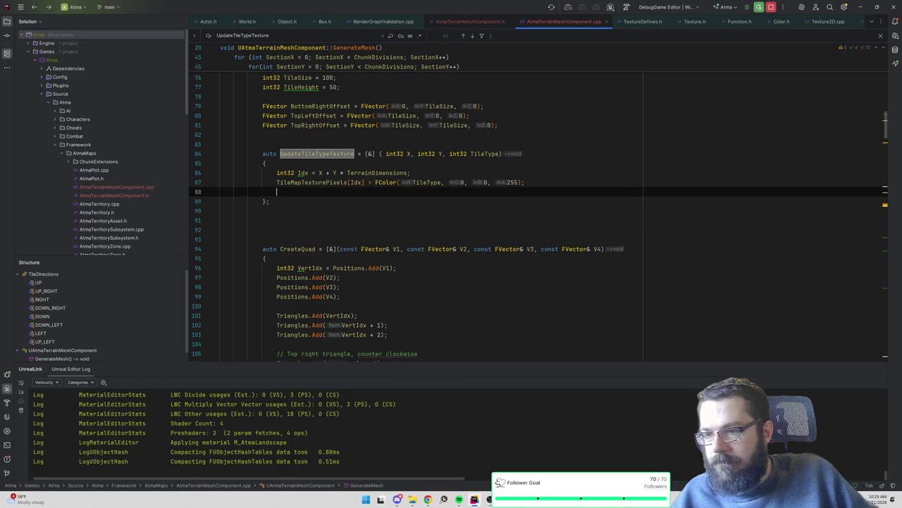
# Insert ensureAlways(TileType != 0); on a new line above int32 Idx
pyautogui.press('Up')
pyautogui.press('Up')
pyautogui.hotkey('ctrl', 'alt', 'Return')
pyautogui.write('ensureA')
pyautogui.press('Return')
pyautogui.write('TileType != 0)')
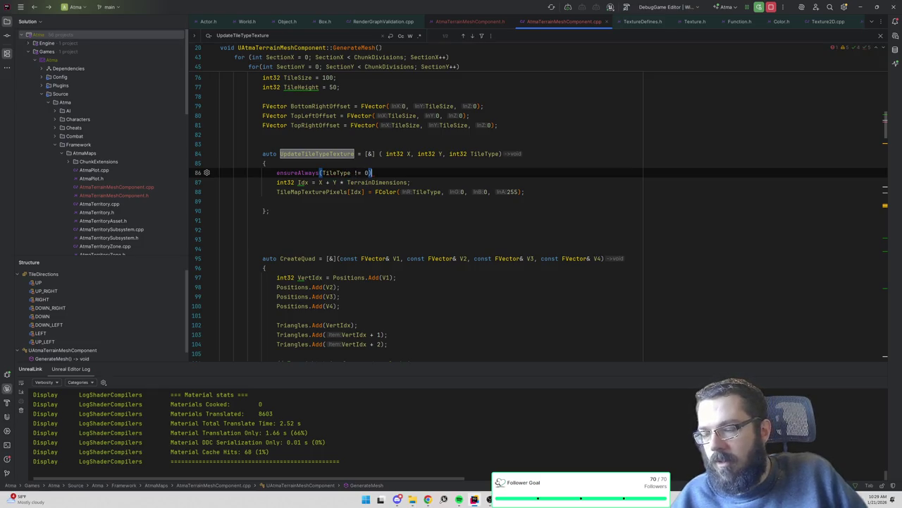
pyautogui.write(';')
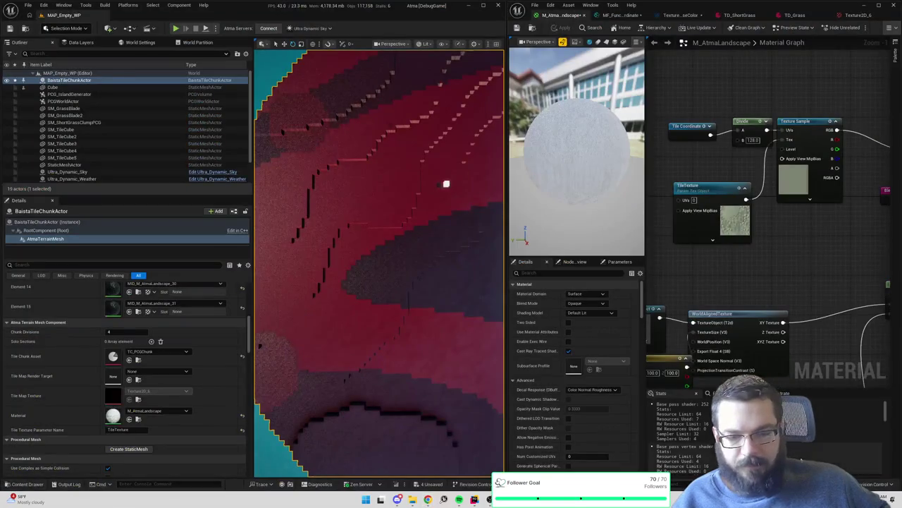
# Save all assets, review the terrain mesh Details panel, and check Rider's Live Coding log
pyautogui.hotkey('ctrl', 's')
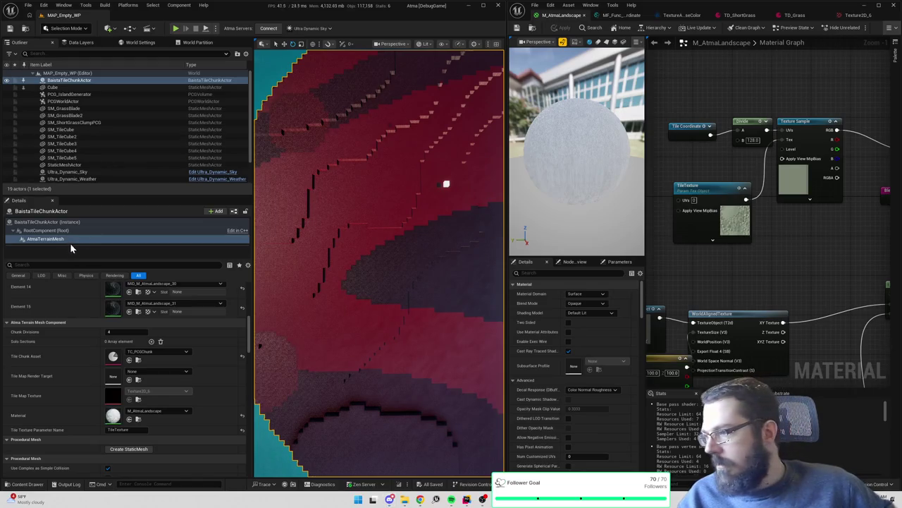
pyautogui.scroll(-10, 76, 367)
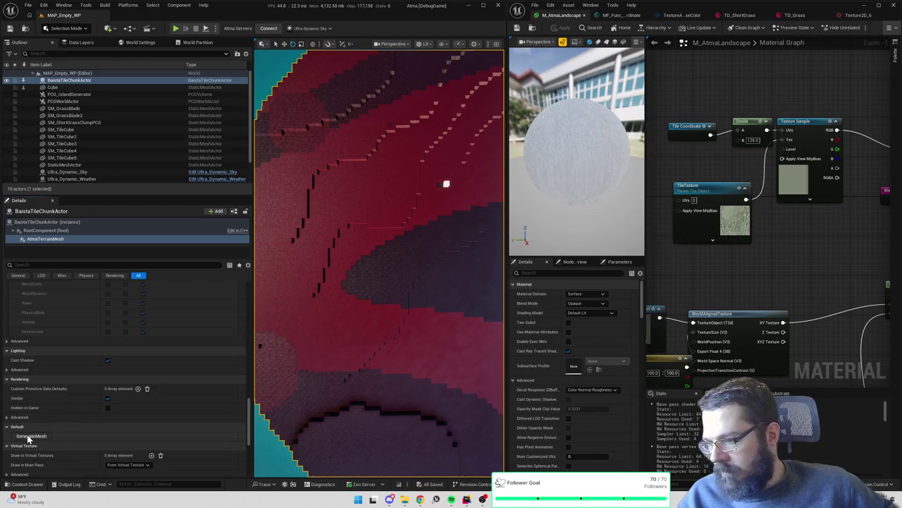
pyautogui.scroll(3, 64, 374)
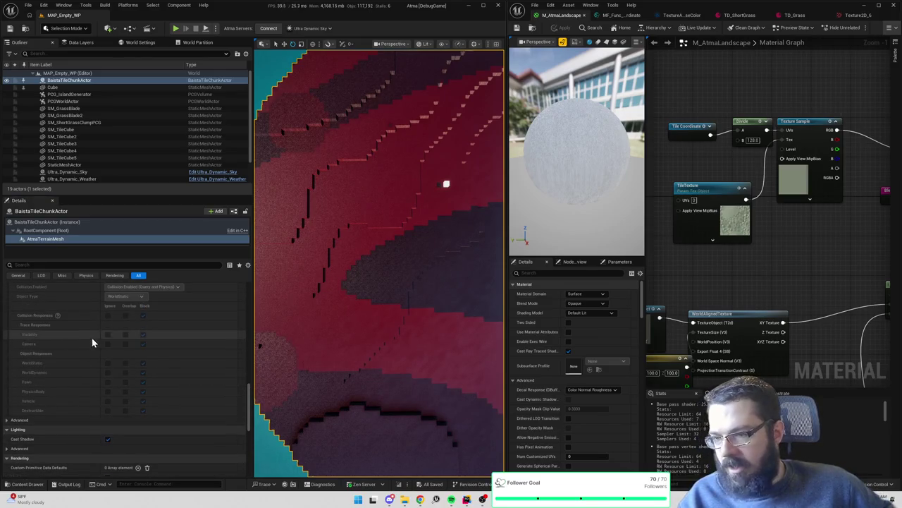
pyautogui.hotkey('alt', 'Tab')
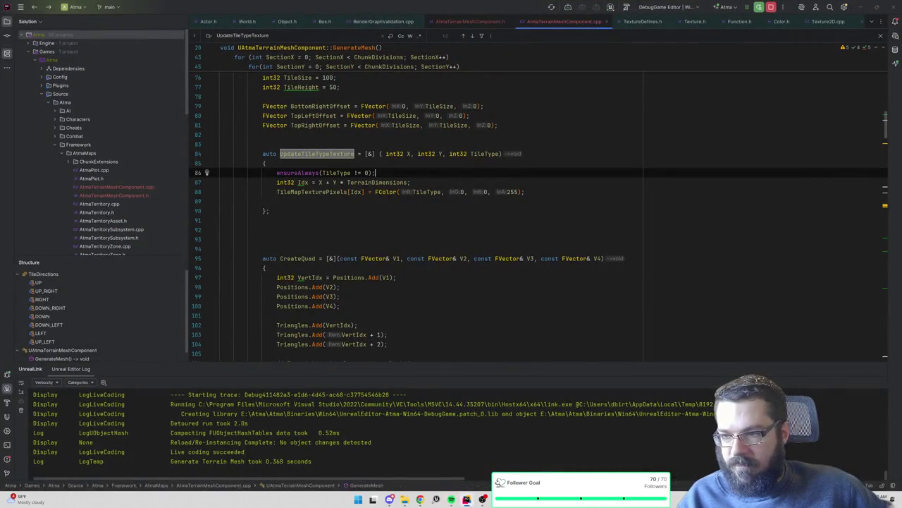
# Review the UpdateTileTypeTexture call at line 172 in the per-tile loop, then return to Unreal
pyautogui.hotkey('alt', 'Tab')
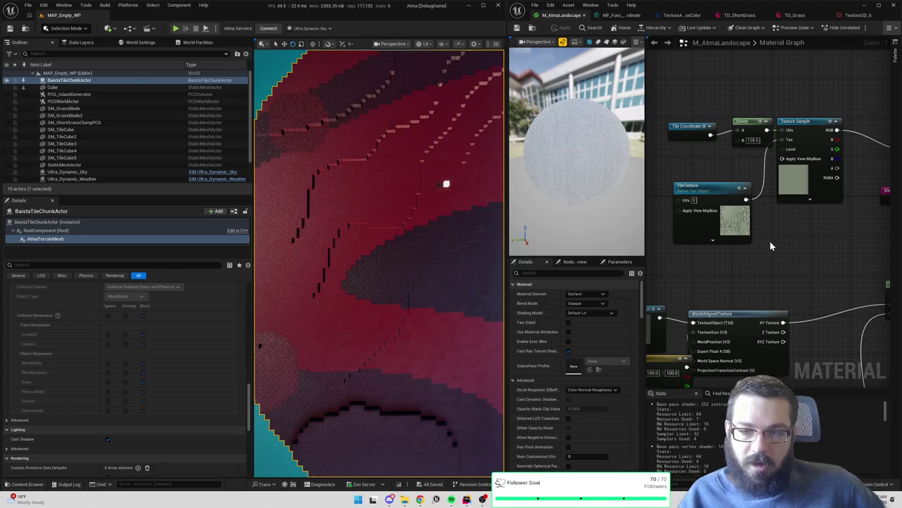
pyautogui.hotkey('alt', 'Tab')
pyautogui.scroll(-5, 536, 212)
pyautogui.scroll(6, 536, 212)
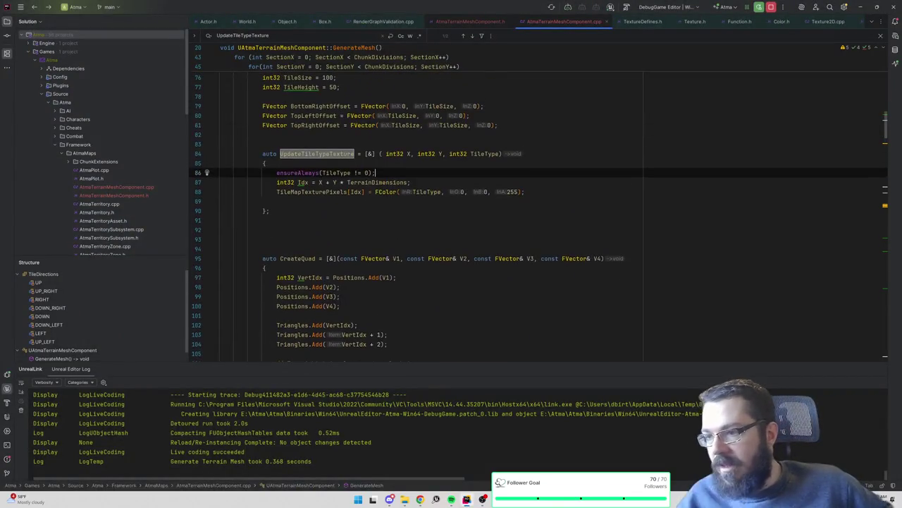
pyautogui.click(376, 153)
pyautogui.press('Return')
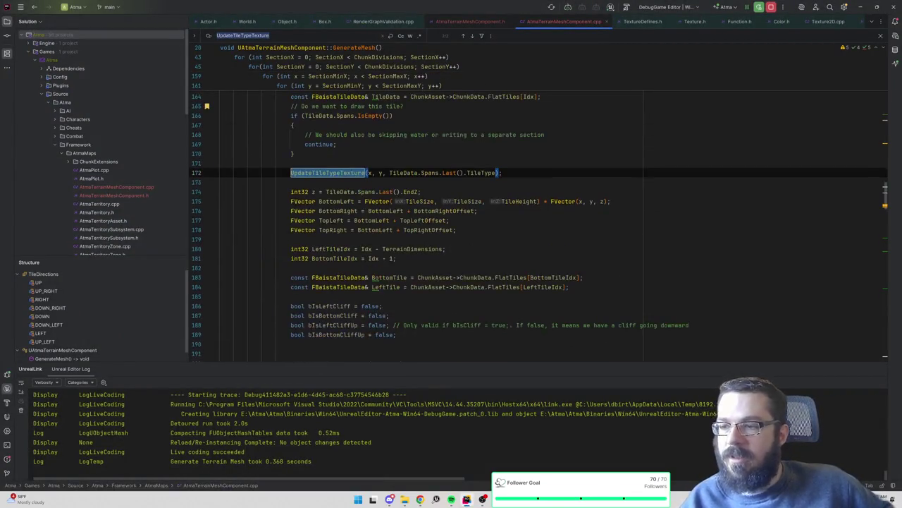
pyautogui.scroll(3, 356, 226)
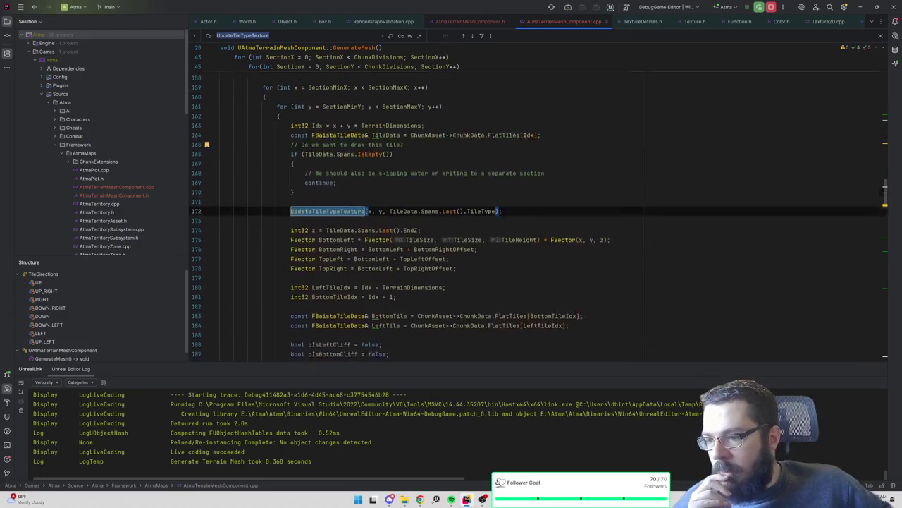
pyautogui.scroll(5, 356, 225)
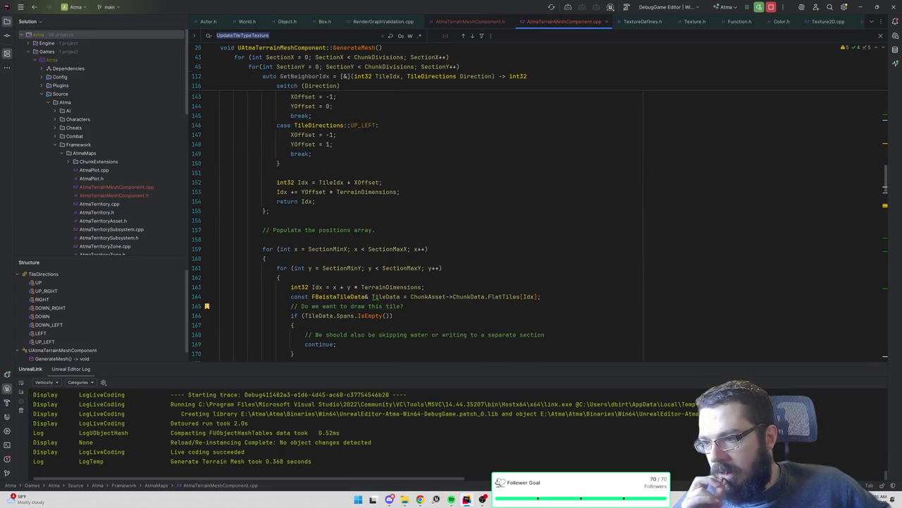
pyautogui.scroll(-5, 356, 226)
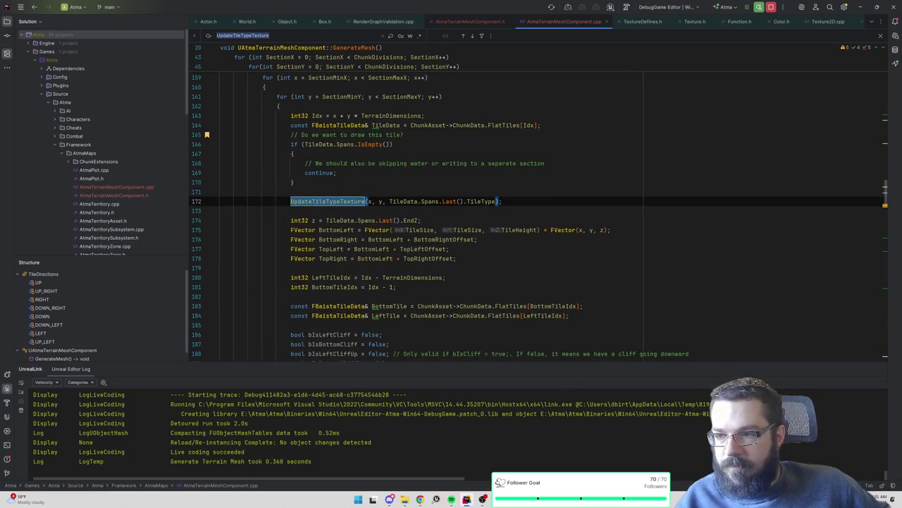
pyautogui.hotkey('alt', 'Tab')
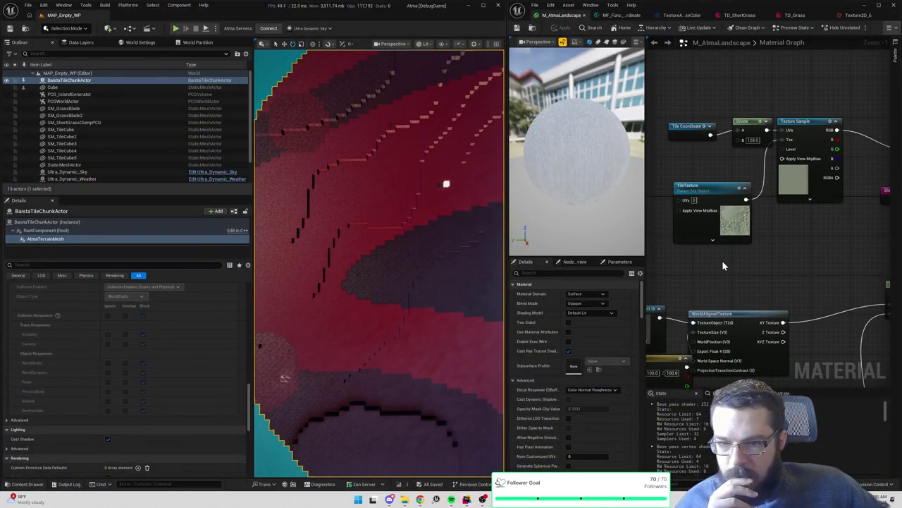
# Set the Multiply node's B value to 320 and apply it to the terrain
pyautogui.moveTo(717, 258); pyautogui.dragTo(724, 284)
pyautogui.click(701, 159)
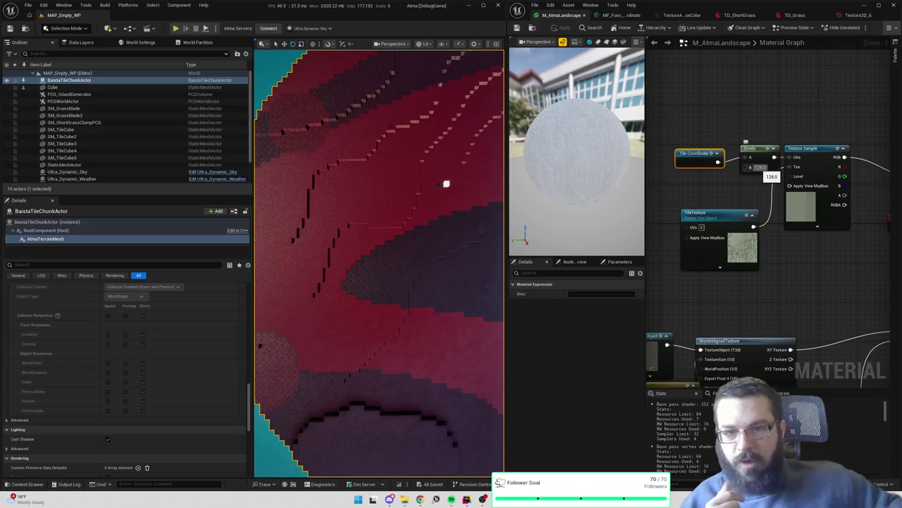
pyautogui.moveTo(786, 137); pyautogui.dragTo(658, 121)
pyautogui.click(804, 172)
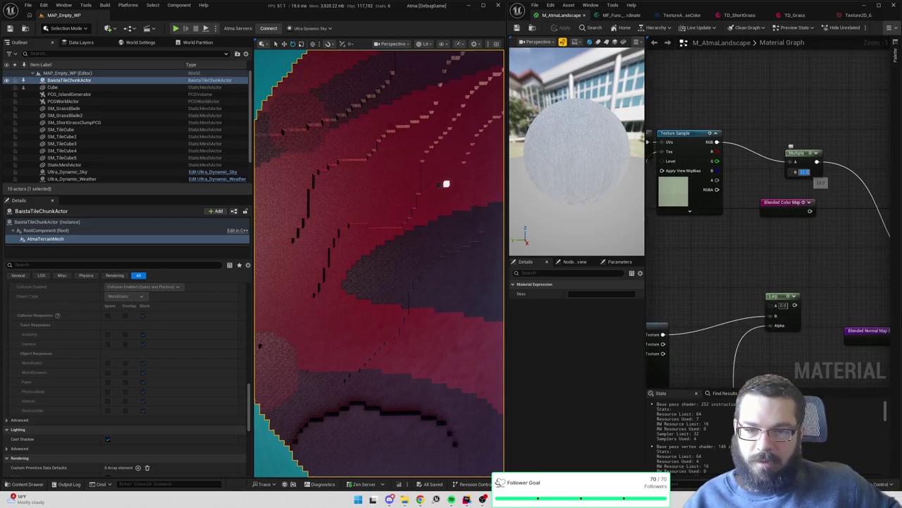
pyautogui.write('320')
pyautogui.press('Return')
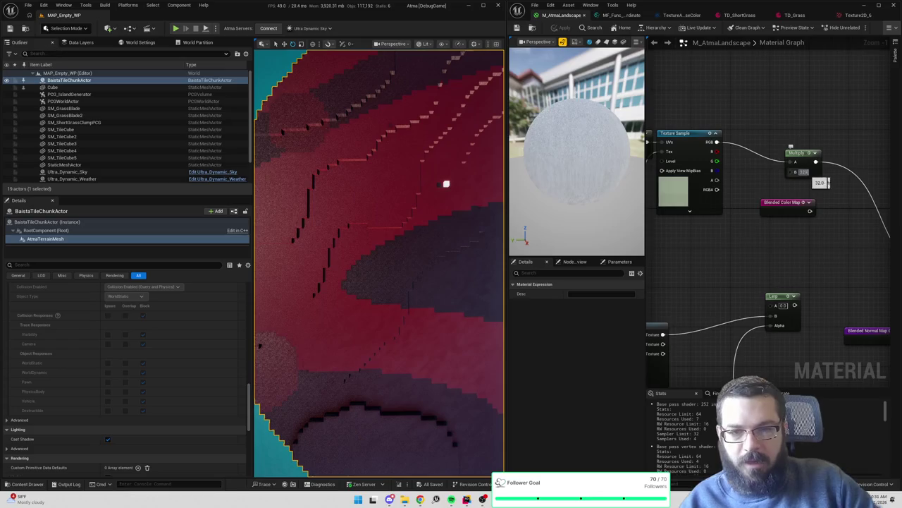
pyautogui.hotkey('ctrl', 's')
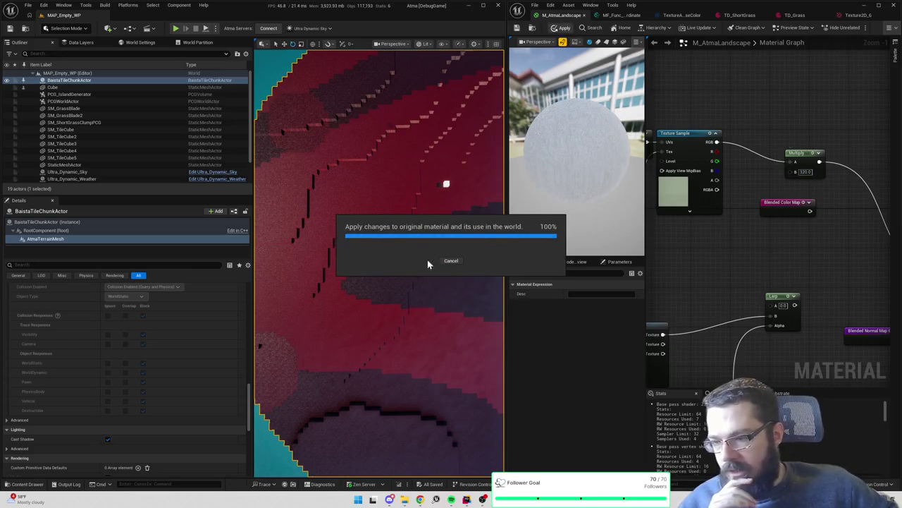
pyautogui.moveTo(435, 272)
pyautogui.mouseDown()
pyautogui.moveTo(435, 158)
pyautogui.moveTo(421, 278)
pyautogui.mouseUp()
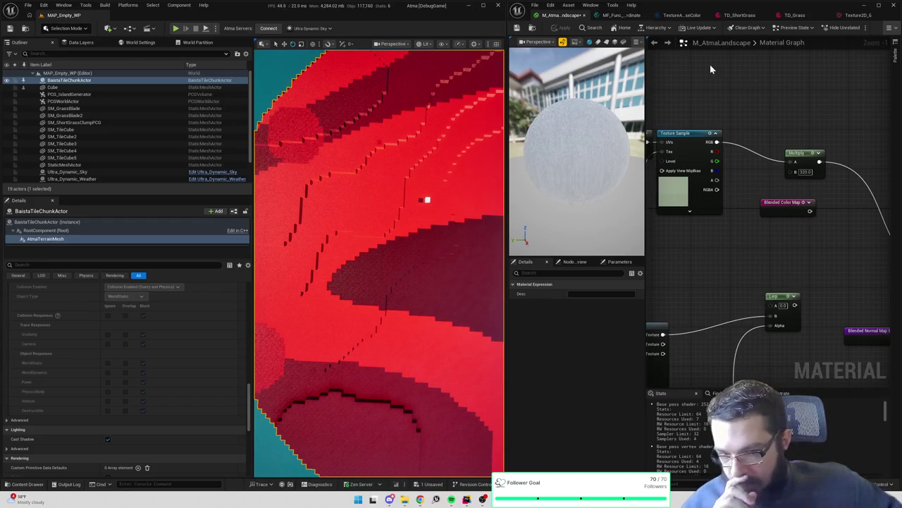
# Change the Multiply B value to 3200, apply, and widen the editor window
pyautogui.moveTo(803, 172)
pyautogui.mouseDown()
pyautogui.moveTo(727, 165)
pyautogui.moveTo(826, 202)
pyautogui.moveTo(775, 145)
pyautogui.mouseUp()
pyautogui.click(779, 147)
pyautogui.write('3200')
pyautogui.press('Return')
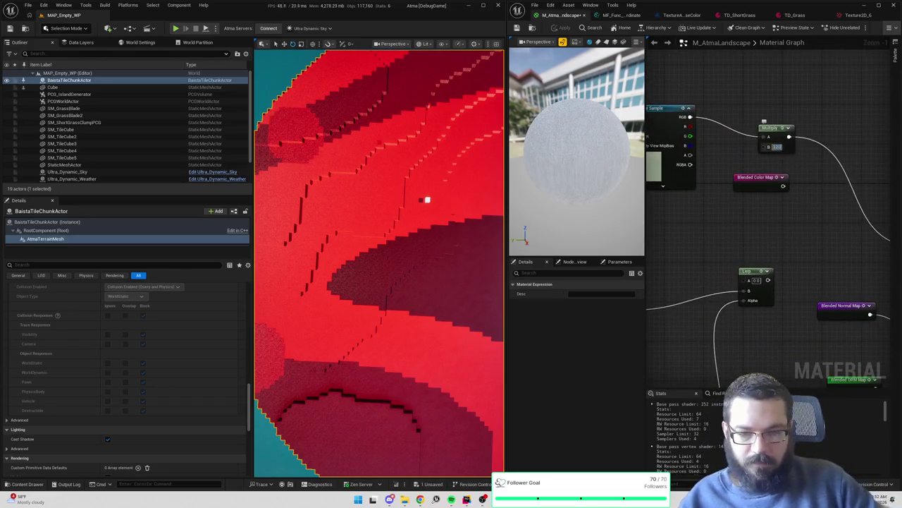
pyautogui.click(558, 28)
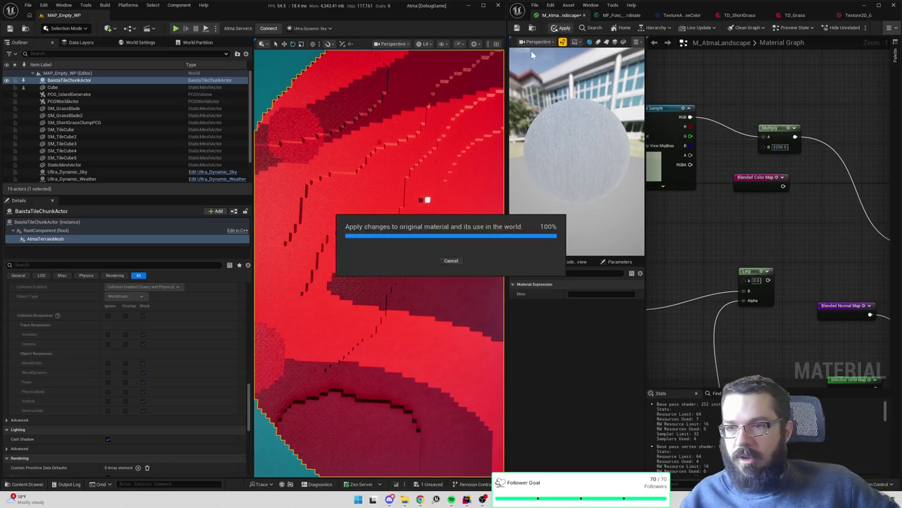
pyautogui.moveTo(505, 246); pyautogui.dragTo(579, 246)
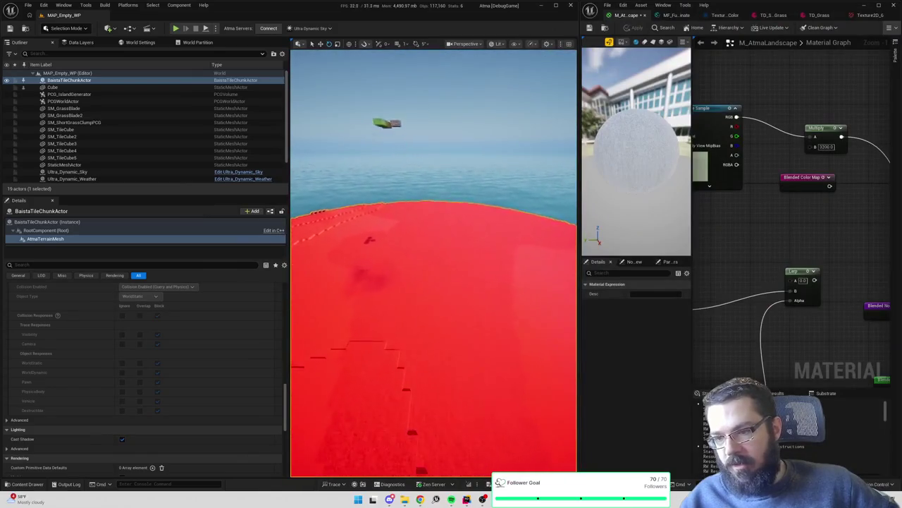
# Delete the three Texture Sample nodes, wire Blended Color Map into the output, and apply
pyautogui.moveTo(433, 261); pyautogui.dragTo(434, 338)
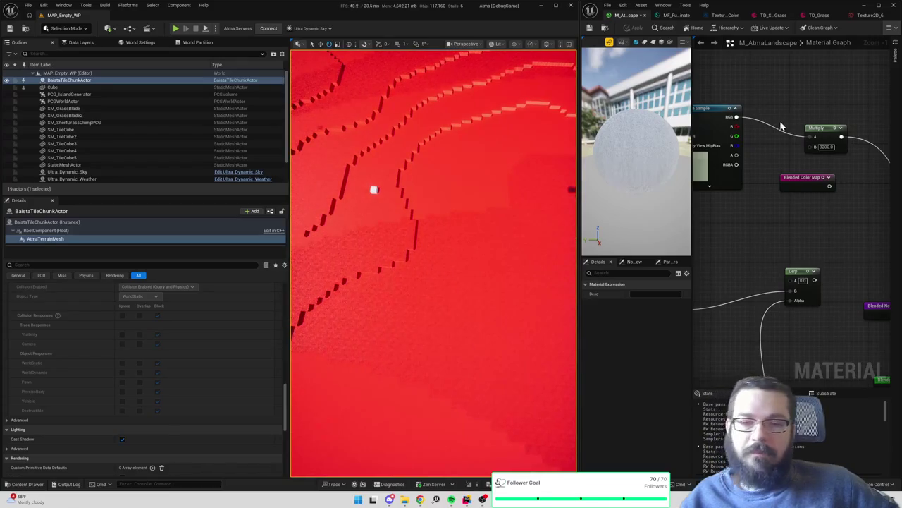
pyautogui.moveTo(788, 131); pyautogui.dragTo(852, 144)
pyautogui.scroll(-3, 851, 143)
pyautogui.moveTo(748, 101); pyautogui.dragTo(819, 202)
pyautogui.press('Delete')
pyautogui.moveTo(847, 151); pyautogui.dragTo(744, 118)
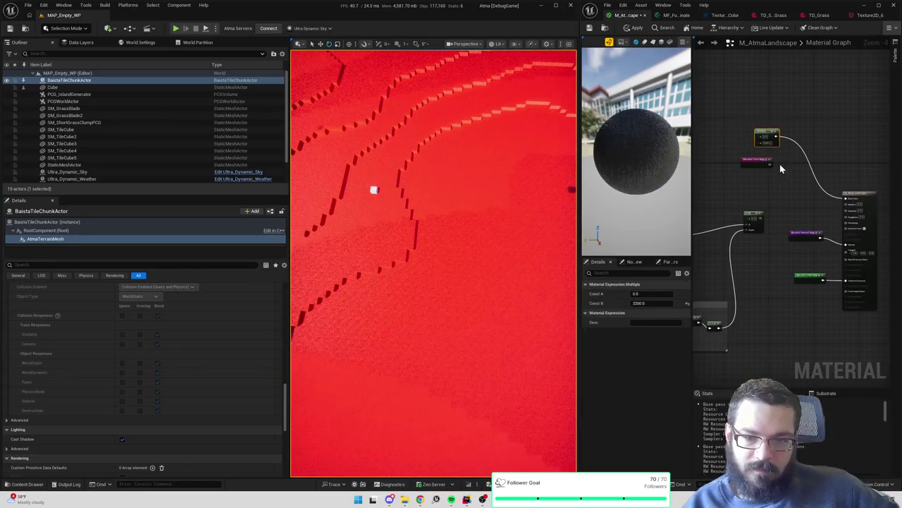
pyautogui.moveTo(769, 163); pyautogui.dragTo(845, 198)
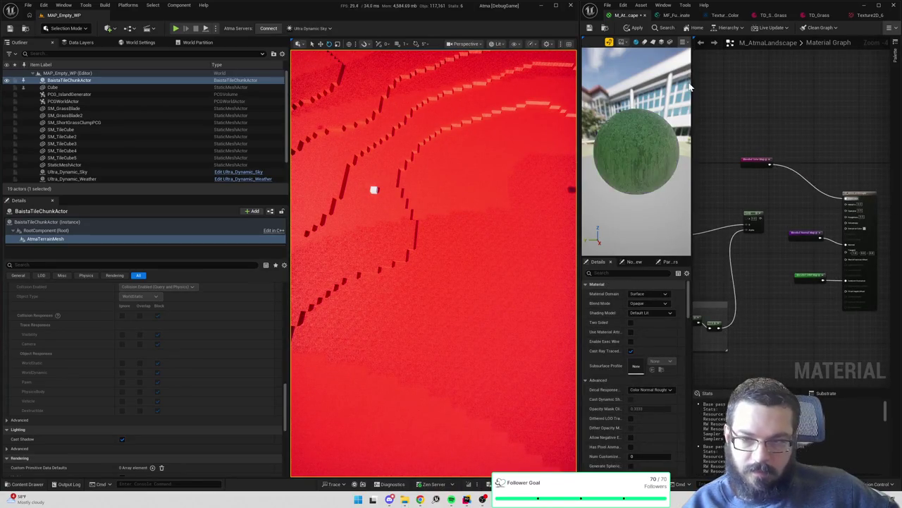
pyautogui.click(634, 31)
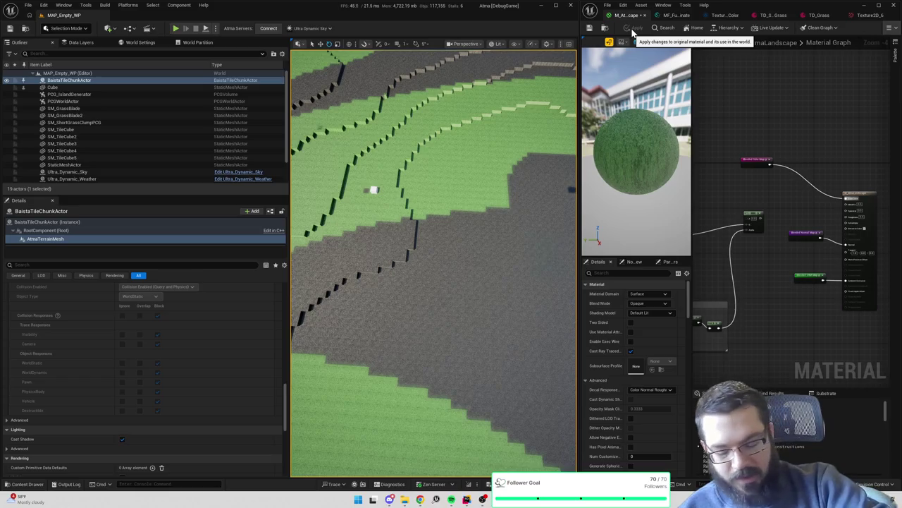
# Jump to the Base Color 'Sample this tile' section and resize the editor panels
pyautogui.doubleClick(750, 159)
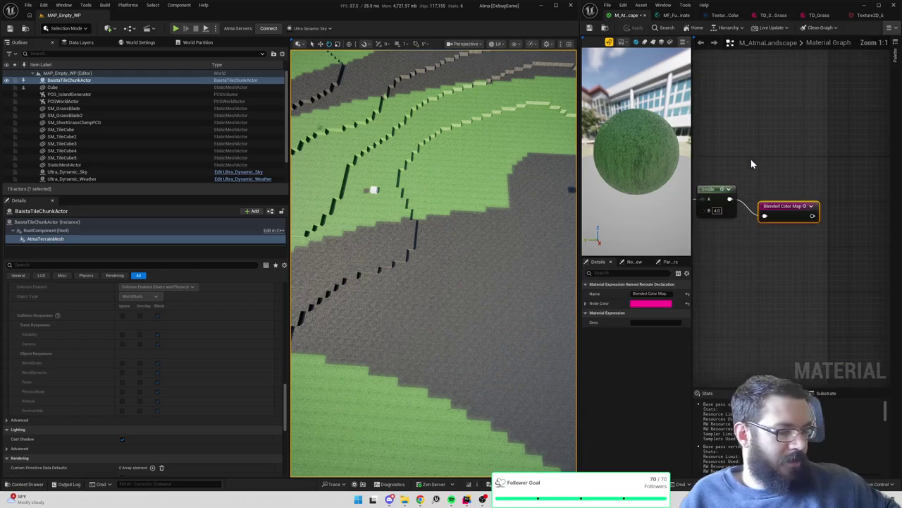
pyautogui.scroll(-6, 724, 155)
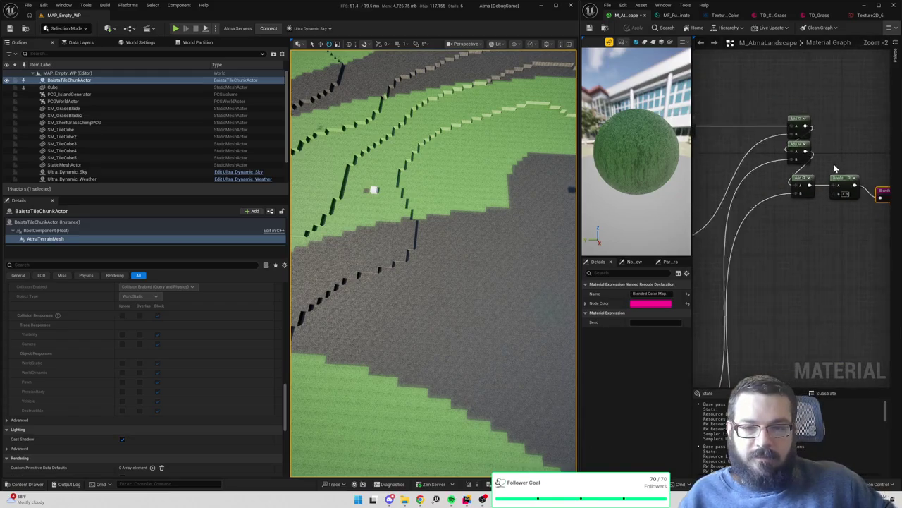
pyautogui.moveTo(581, 200)
pyautogui.mouseDown()
pyautogui.moveTo(448, 196)
pyautogui.moveTo(454, 190)
pyautogui.mouseUp()
pyautogui.moveTo(223, 219)
pyautogui.mouseDown()
pyautogui.moveTo(122, 231)
pyautogui.moveTo(190, 233)
pyautogui.mouseUp()
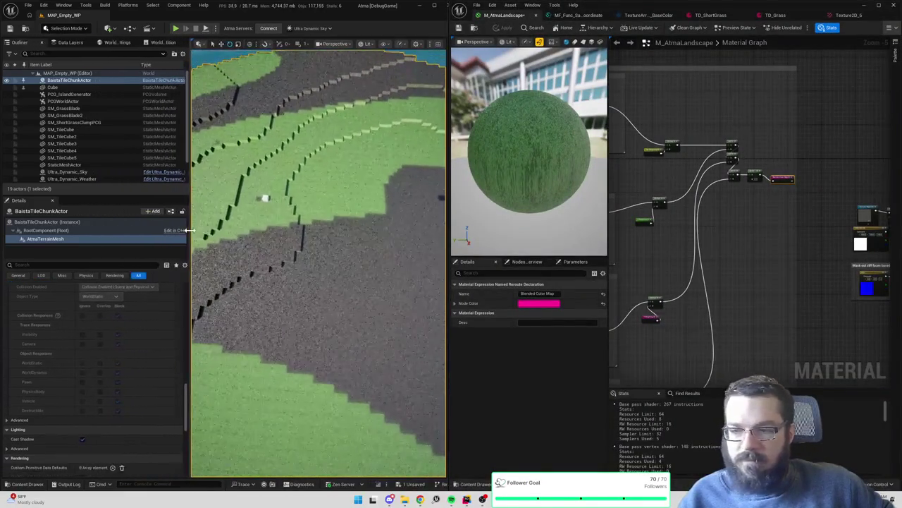
pyautogui.scroll(3, 685, 251)
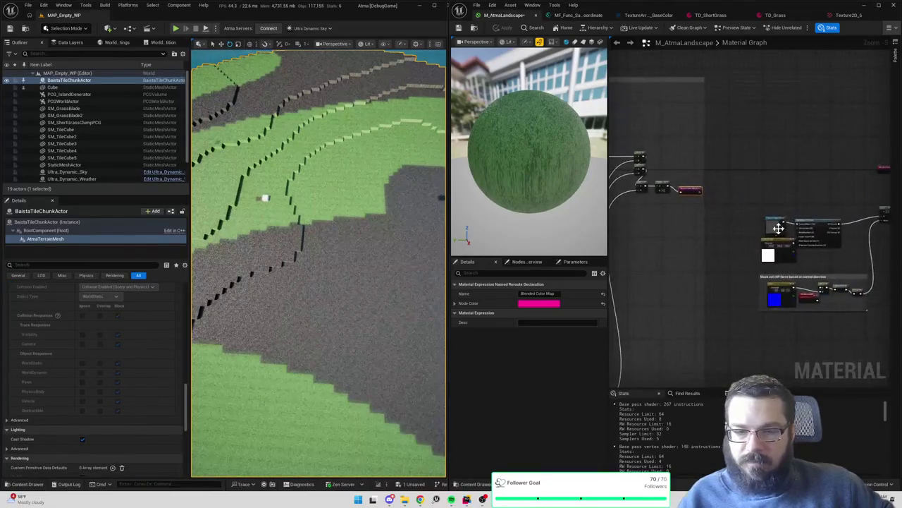
pyautogui.scroll(-3, 820, 252)
# Open the MF_Func_SampleTextureArrayByTileCoordinate function and zoom into its sampling nodes
pyautogui.scroll(4, 812, 251)
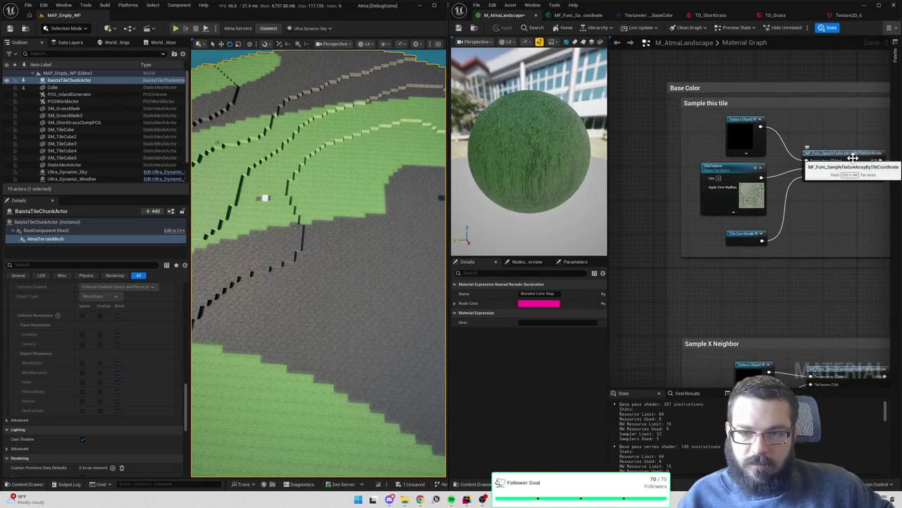
pyautogui.doubleClick(849, 156)
pyautogui.scroll(2, 777, 210)
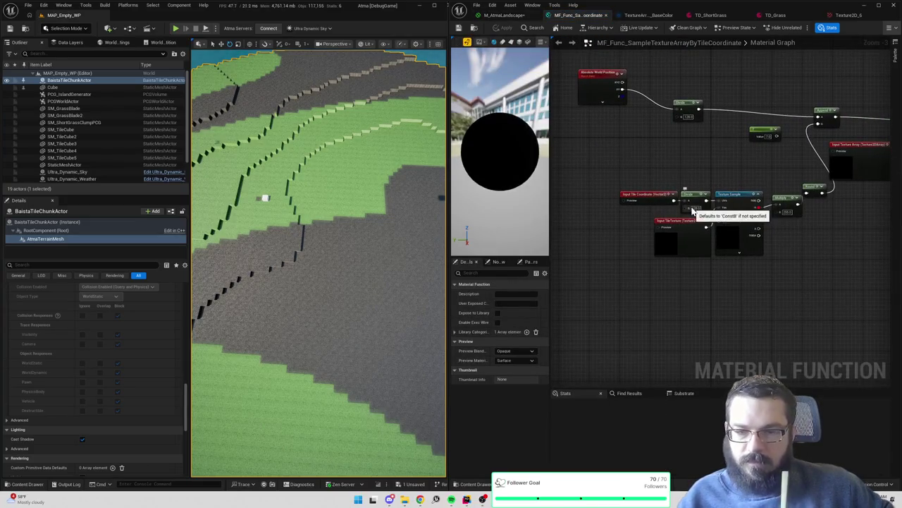
pyautogui.scroll(1, 670, 218)
pyautogui.scroll(1, 729, 180)
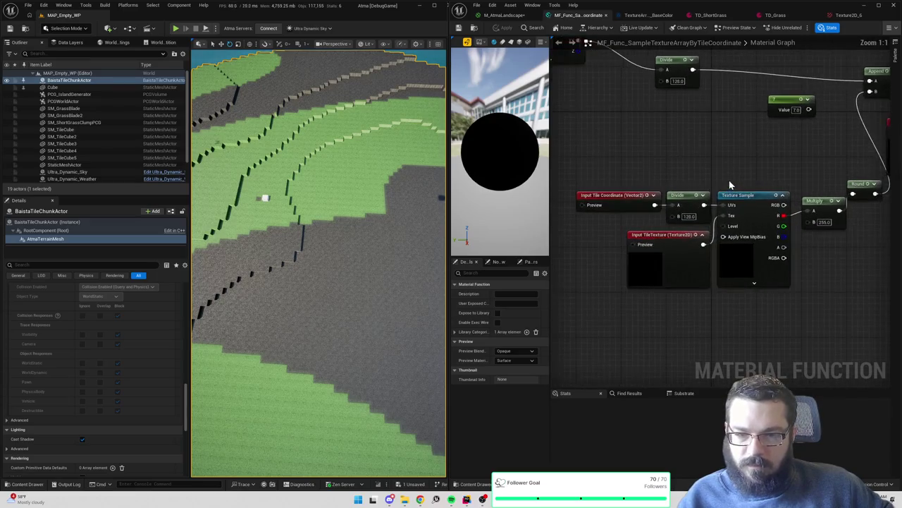
pyautogui.scroll(1, 796, 172)
pyautogui.moveTo(796, 172); pyautogui.dragTo(742, 177)
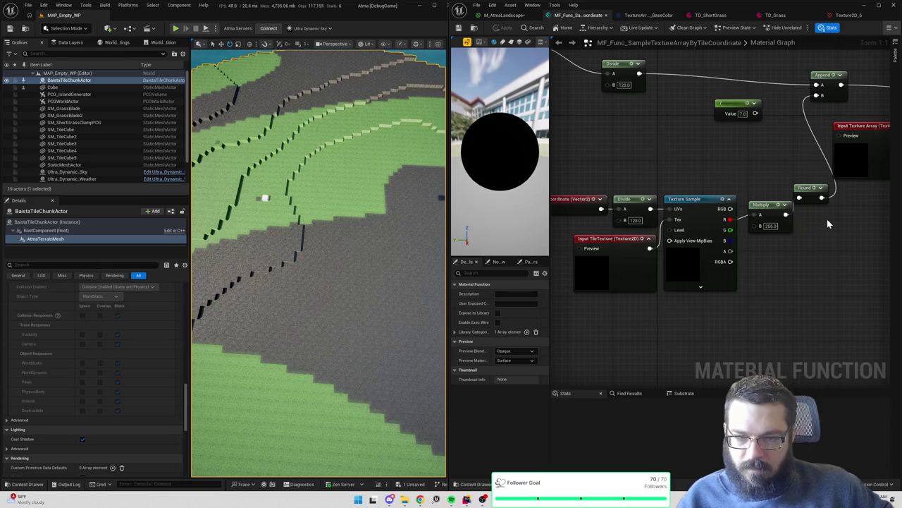
pyautogui.scroll(-1, 785, 228)
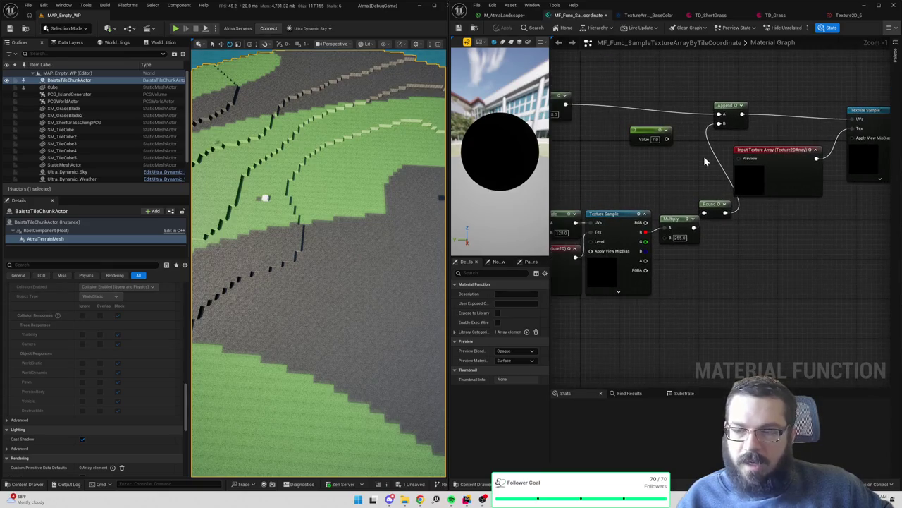
pyautogui.click(656, 139)
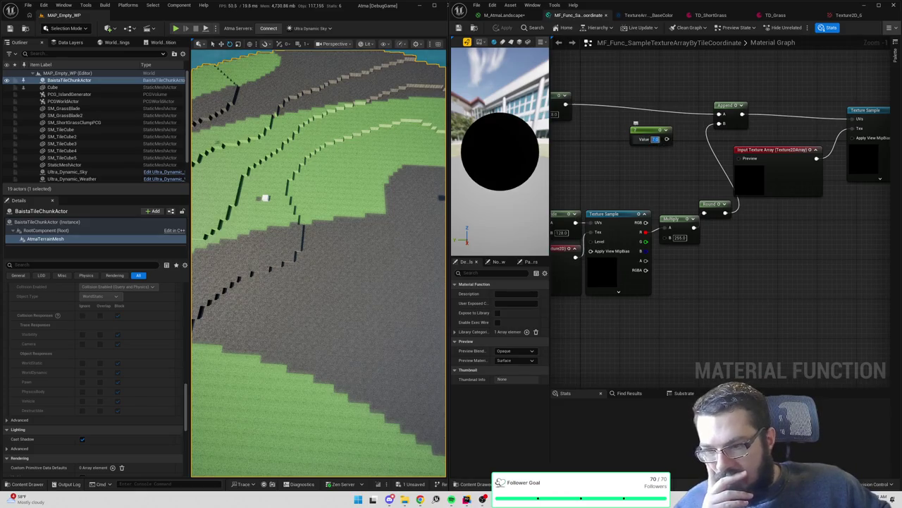
# Set the constant to 1, wire it into Append's B, then change it to 10 and apply
pyautogui.write('1')
pyautogui.press('Return')
pyautogui.moveTo(666, 139)
pyautogui.mouseDown()
pyautogui.moveTo(733, 137)
pyautogui.moveTo(719, 124)
pyautogui.mouseUp()
pyautogui.click(503, 15)
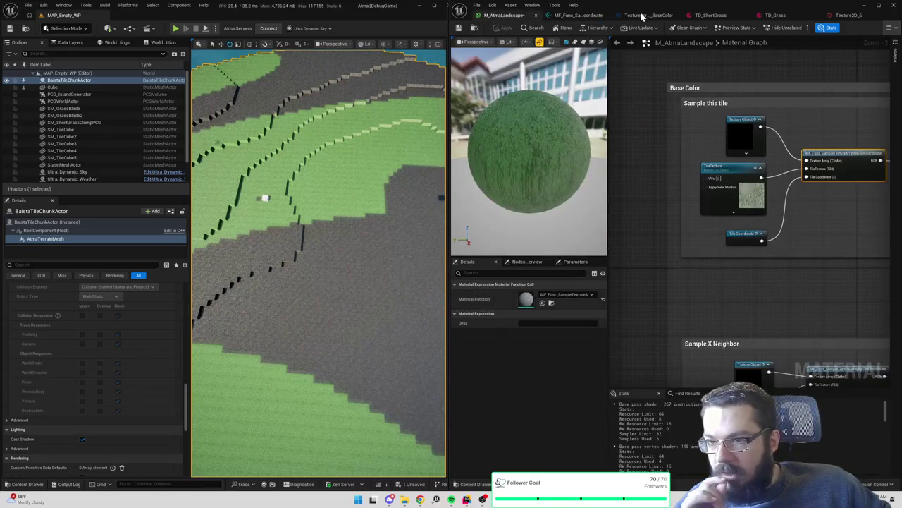
pyautogui.click(575, 15)
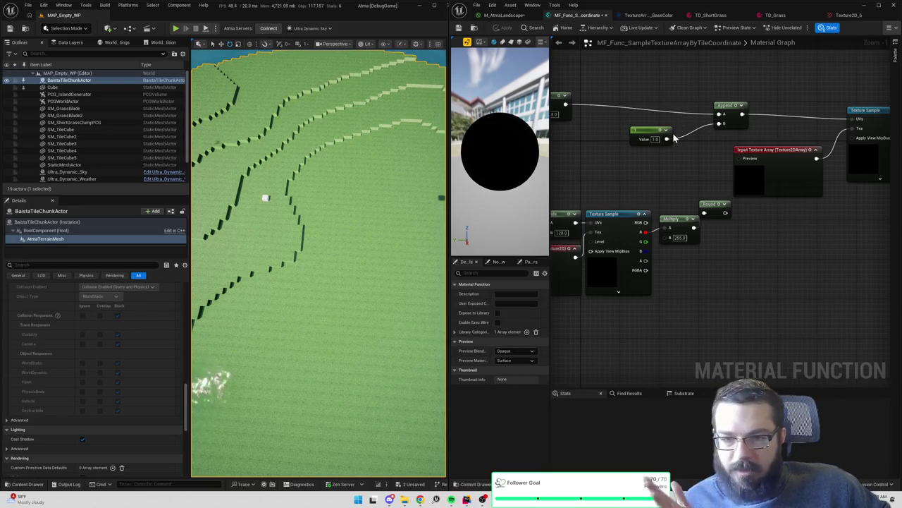
pyautogui.click(657, 138)
pyautogui.write('10')
pyautogui.press('Return')
pyautogui.click(506, 27)
# Inspect the Input Tile Coordinate, Input TileTexture and Texture Sample nodes in the function graph
pyautogui.moveTo(687, 193); pyautogui.dragTo(780, 180)
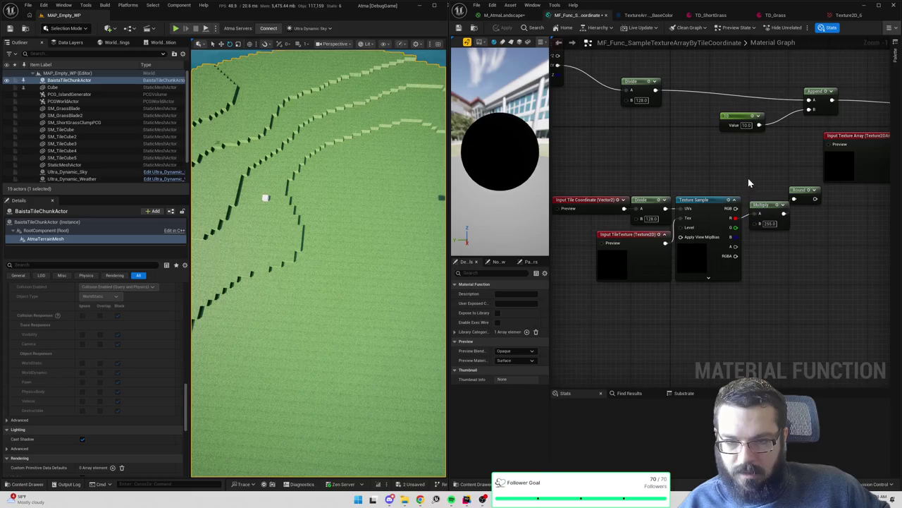
pyautogui.moveTo(748, 177); pyautogui.dragTo(815, 190)
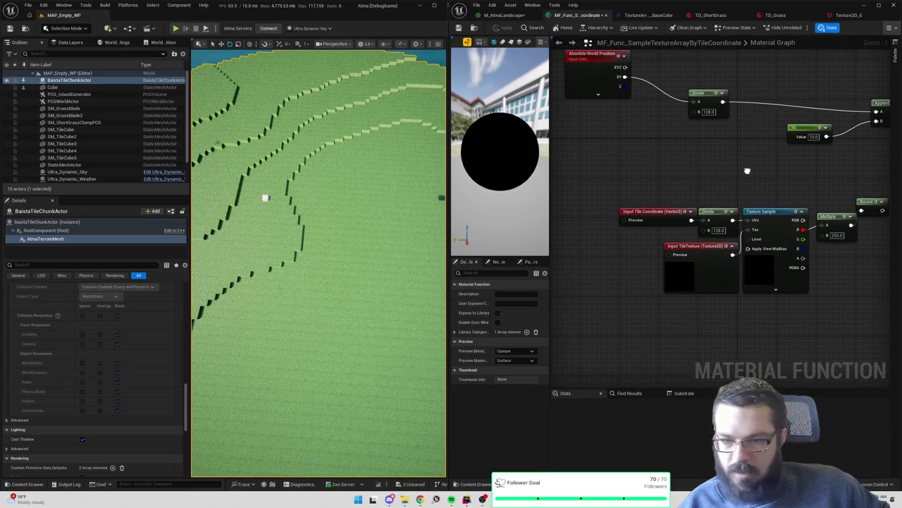
pyautogui.moveTo(747, 171); pyautogui.dragTo(734, 169)
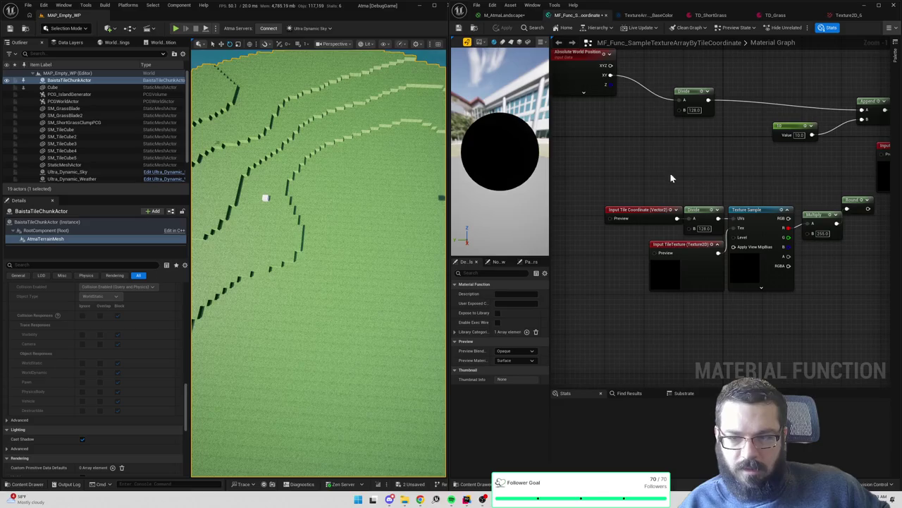
pyautogui.click(641, 224)
pyautogui.moveTo(663, 189); pyautogui.dragTo(651, 171)
pyautogui.click(656, 261)
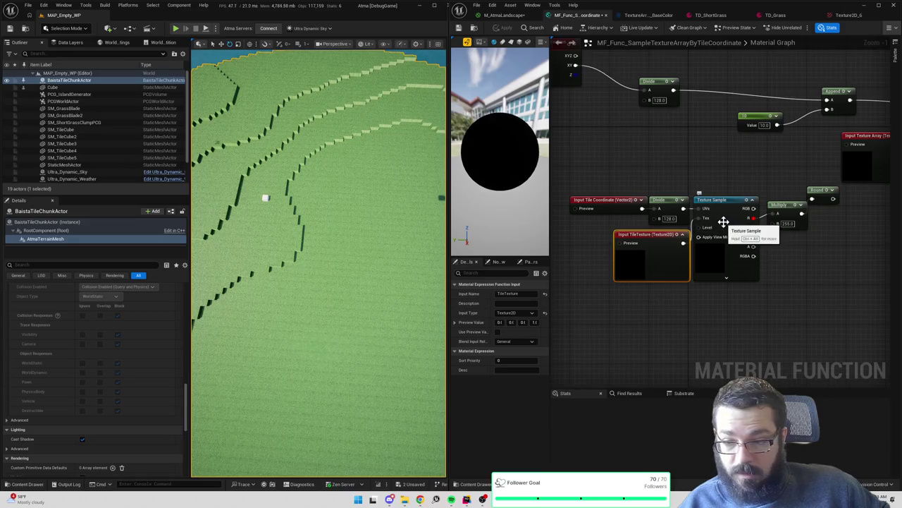
pyautogui.click(723, 222)
pyautogui.moveTo(741, 238); pyautogui.dragTo(755, 241)
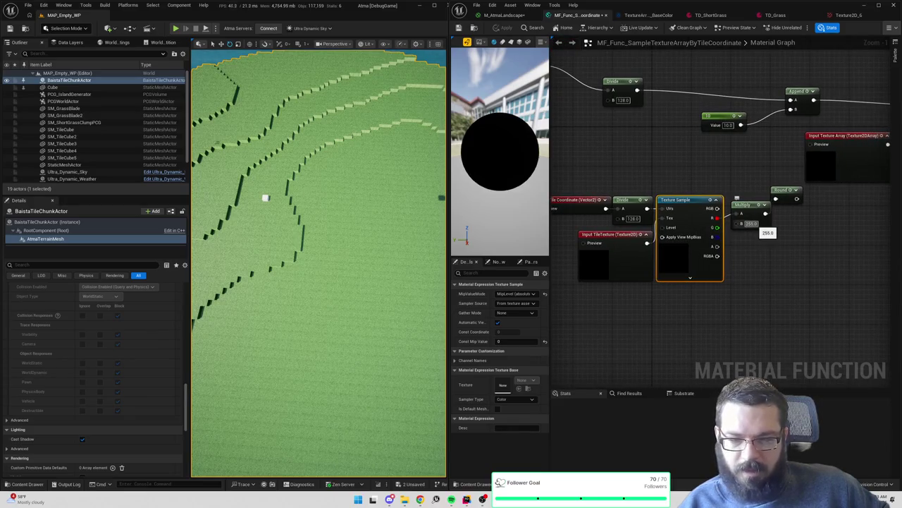
pyautogui.moveTo(802, 235); pyautogui.dragTo(751, 262)
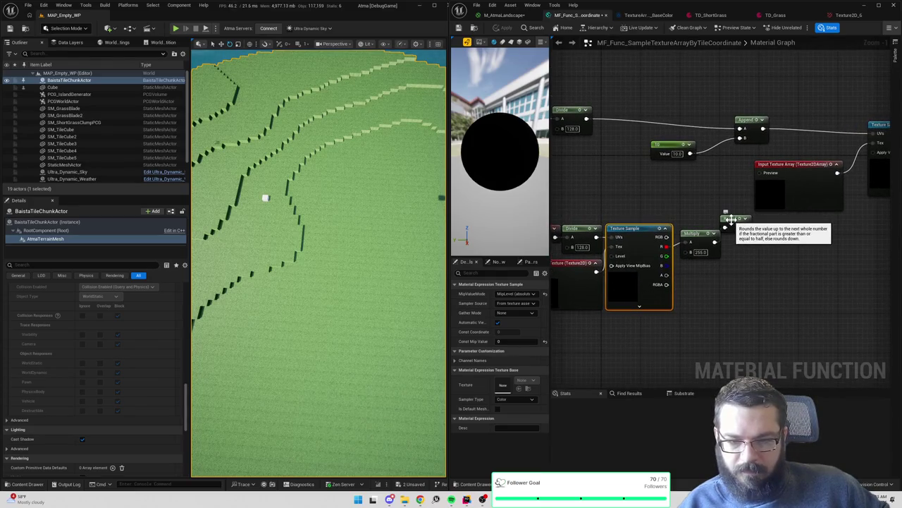
# Reconnect Round's output to Append's B input and apply the function
pyautogui.moveTo(746, 227)
pyautogui.mouseDown()
pyautogui.moveTo(748, 144)
pyautogui.moveTo(741, 138)
pyautogui.mouseUp()
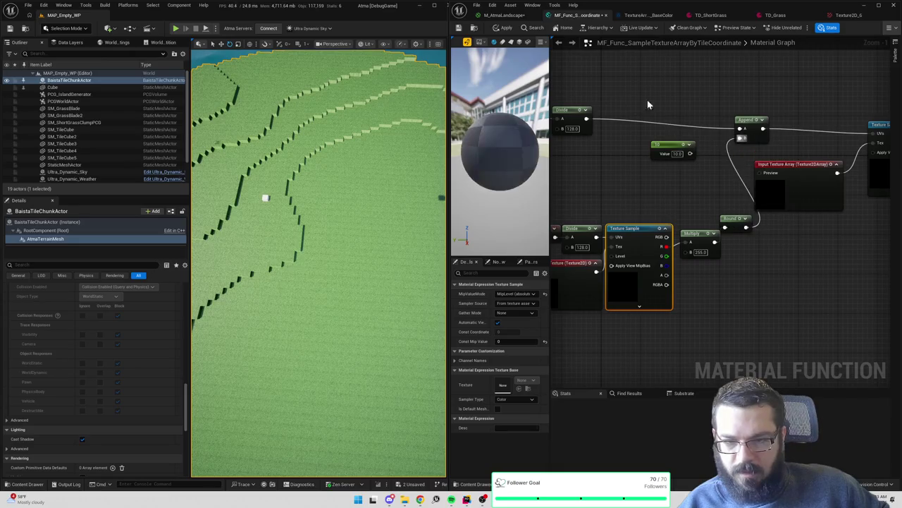
pyautogui.click(503, 28)
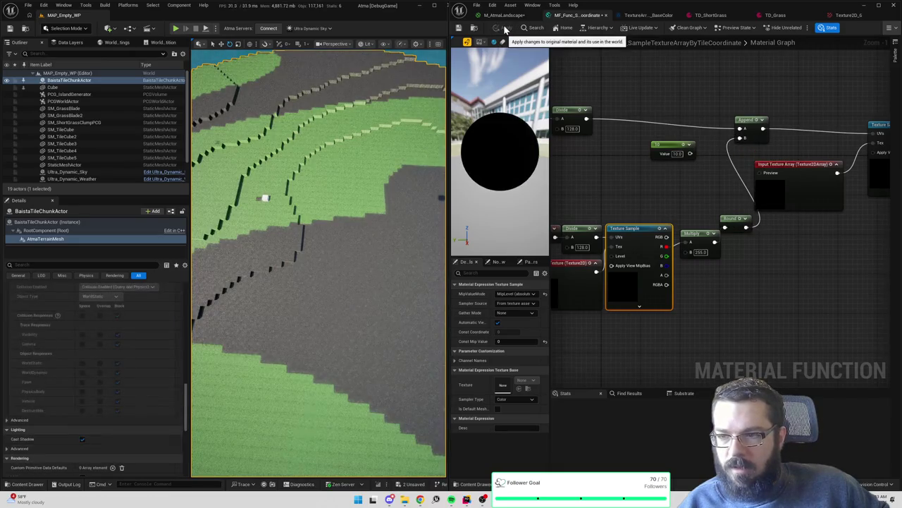
pyautogui.moveTo(667, 206); pyautogui.dragTo(711, 193)
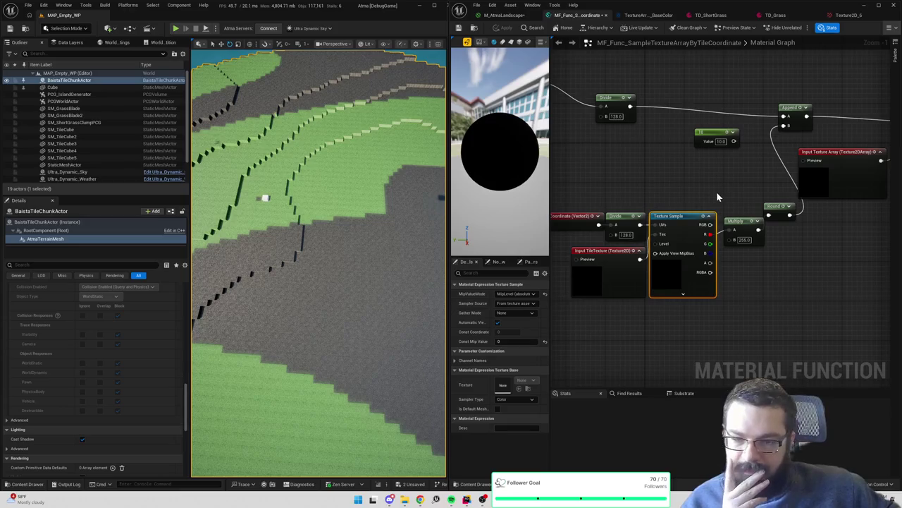
# Reposition the Input Texture Array and Texture Sample nodes to tidy the function graph
pyautogui.moveTo(719, 198); pyautogui.dragTo(575, 214)
pyautogui.moveTo(701, 207)
pyautogui.mouseDown()
pyautogui.moveTo(726, 224)
pyautogui.moveTo(721, 195)
pyautogui.moveTo(668, 227)
pyautogui.mouseUp()
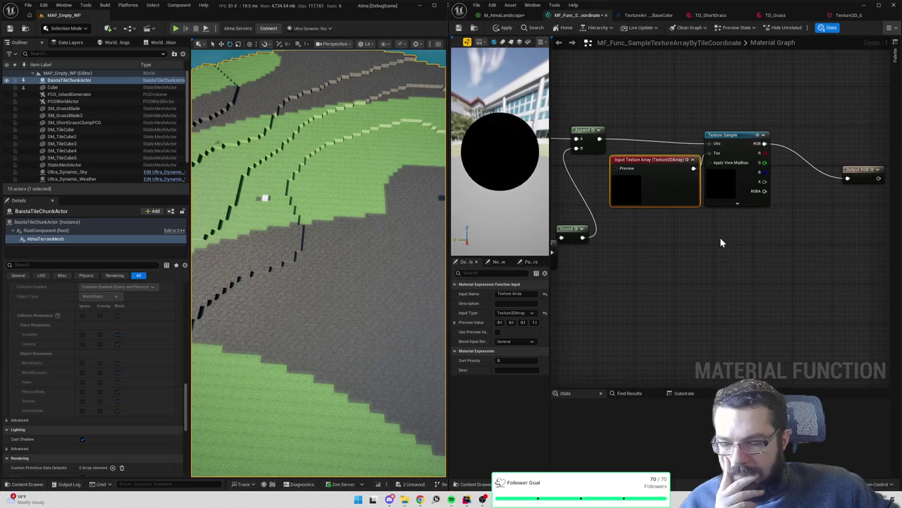
pyautogui.keyDown('ctrl'); pyautogui.click(719, 191); pyautogui.keyUp('ctrl')
pyautogui.moveTo(719, 191); pyautogui.dragTo(751, 180)
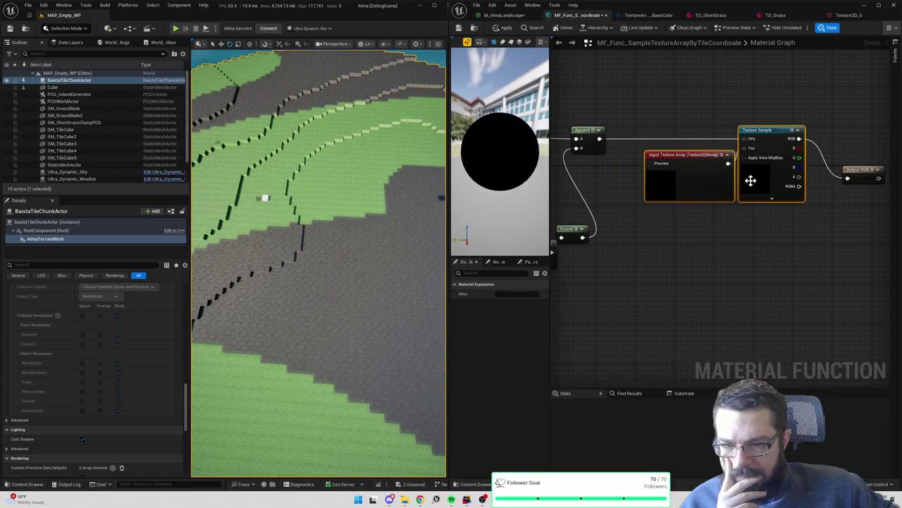
pyautogui.click(701, 237)
pyautogui.click(661, 167)
pyautogui.moveTo(661, 252); pyautogui.dragTo(763, 237)
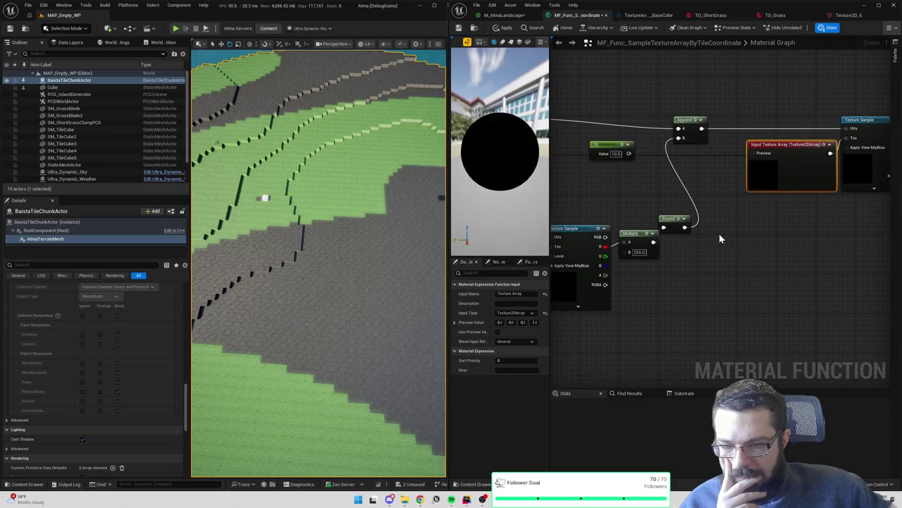
pyautogui.moveTo(684, 248)
pyautogui.mouseDown()
pyautogui.moveTo(765, 241)
pyautogui.moveTo(787, 261)
pyautogui.mouseUp()
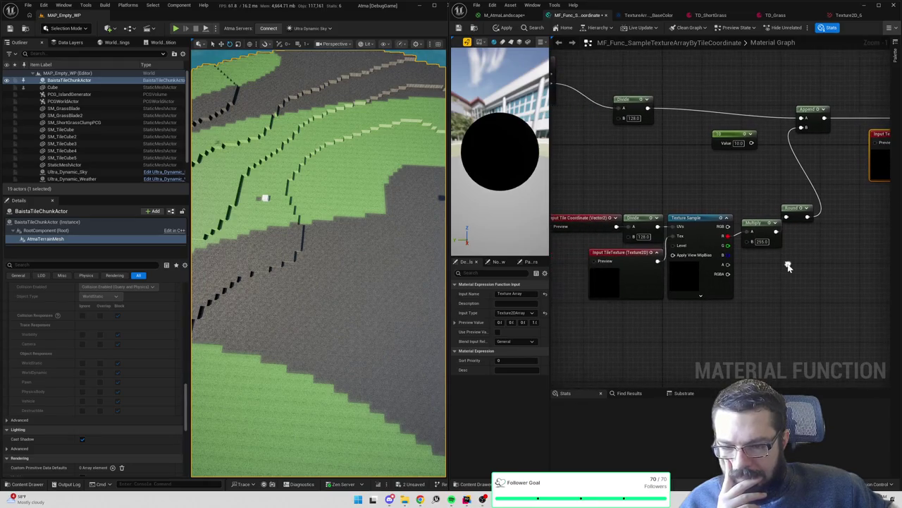
# Insert a Round node between Multiply and Append's B input and apply the change
pyautogui.moveTo(765, 205); pyautogui.dragTo(776, 227)
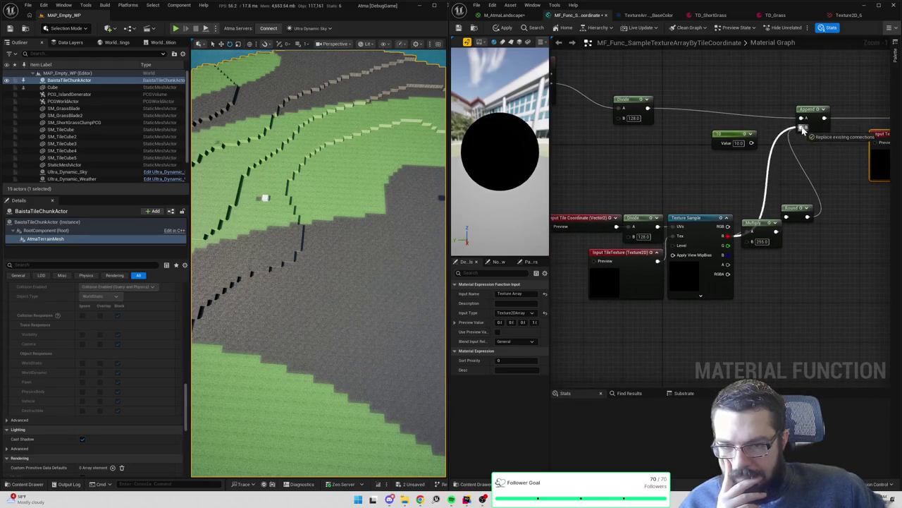
pyautogui.click(503, 27)
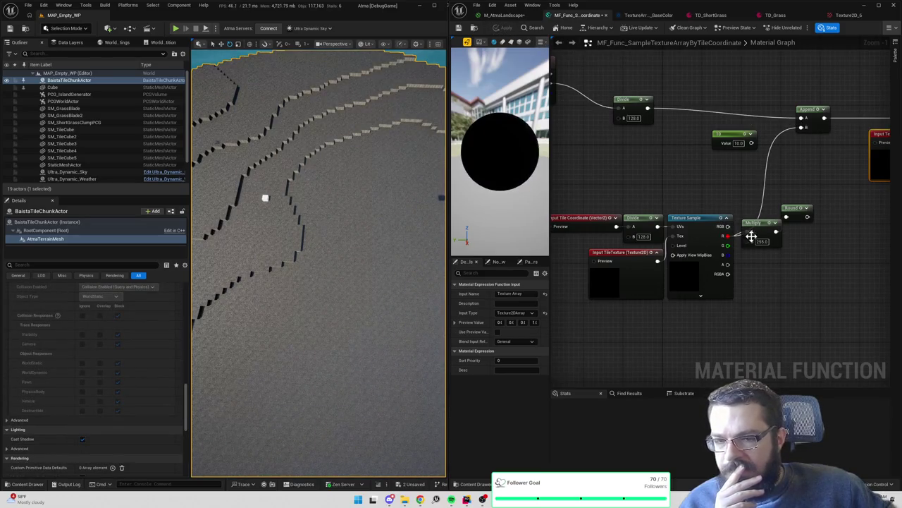
pyautogui.moveTo(729, 233)
pyautogui.mouseDown()
pyautogui.moveTo(749, 236)
pyautogui.moveTo(786, 216)
pyautogui.moveTo(801, 127)
pyautogui.mouseUp()
pyautogui.rightClick(803, 127)
pyautogui.press('Escape')
pyautogui.click(727, 184)
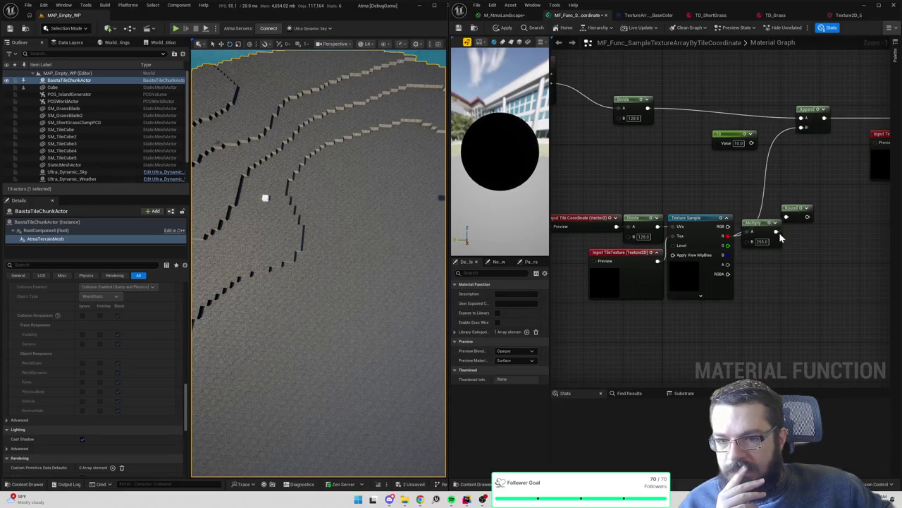
pyautogui.moveTo(807, 217); pyautogui.dragTo(802, 127)
pyautogui.click(501, 27)
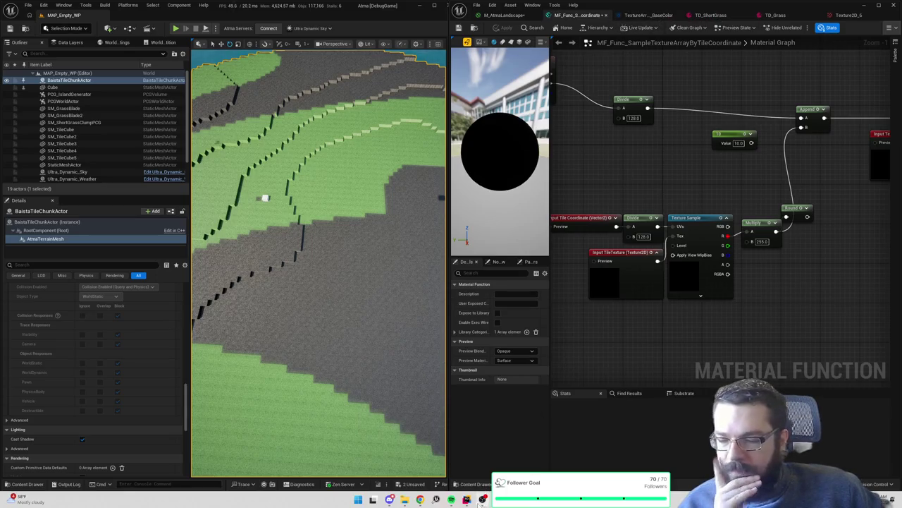
# Review the terrain mesh code in Rider, then return to the Unreal Editor
pyautogui.click(466, 499)
pyautogui.scroll(15, 536, 211)
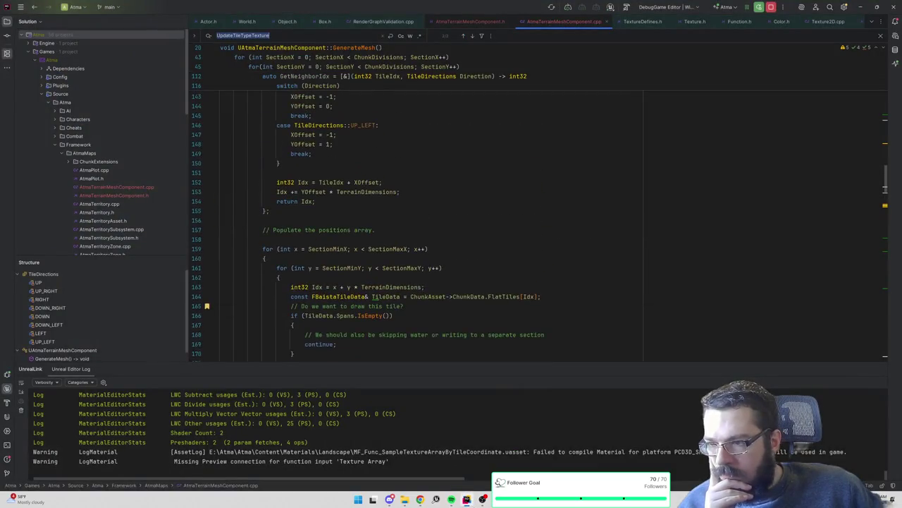
pyautogui.scroll(6, 535, 212)
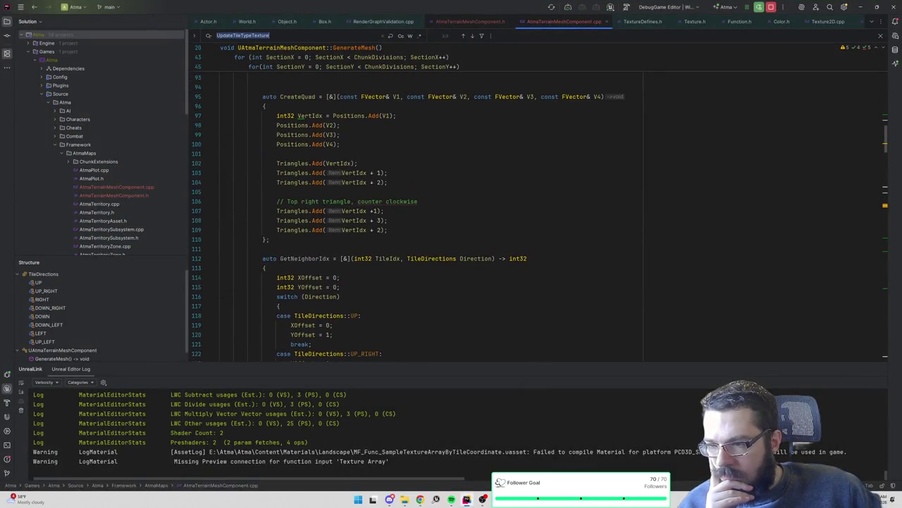
pyautogui.hotkey('alt', 'Tab')
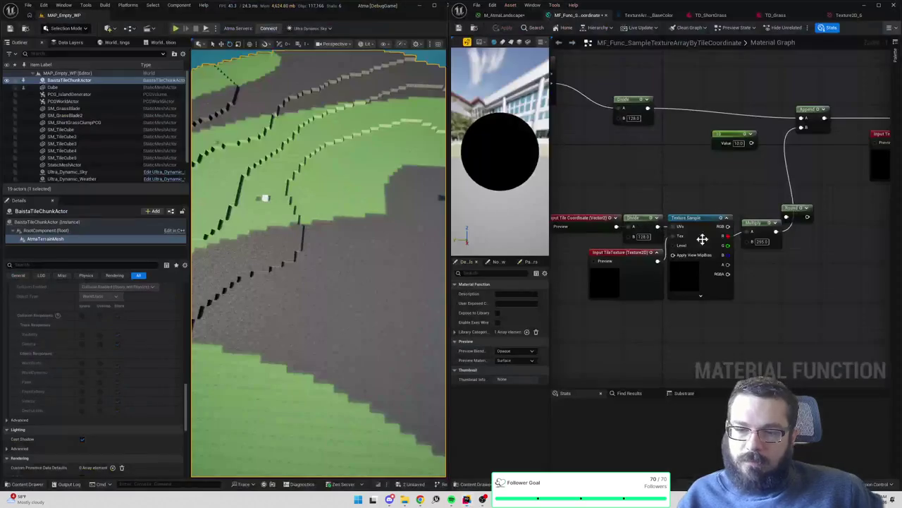
# Set the tile-type multiplier from 255 to 510 and apply it
pyautogui.click(761, 242)
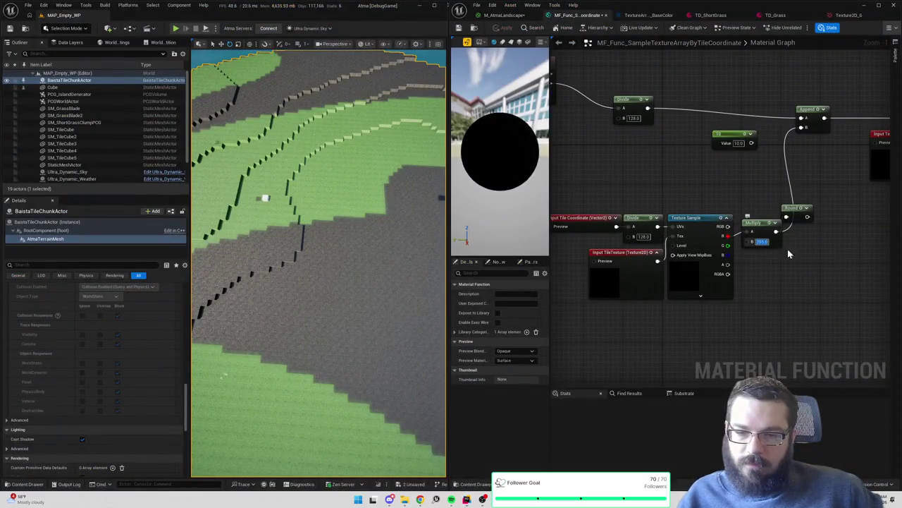
pyautogui.write('510')
pyautogui.press('Return')
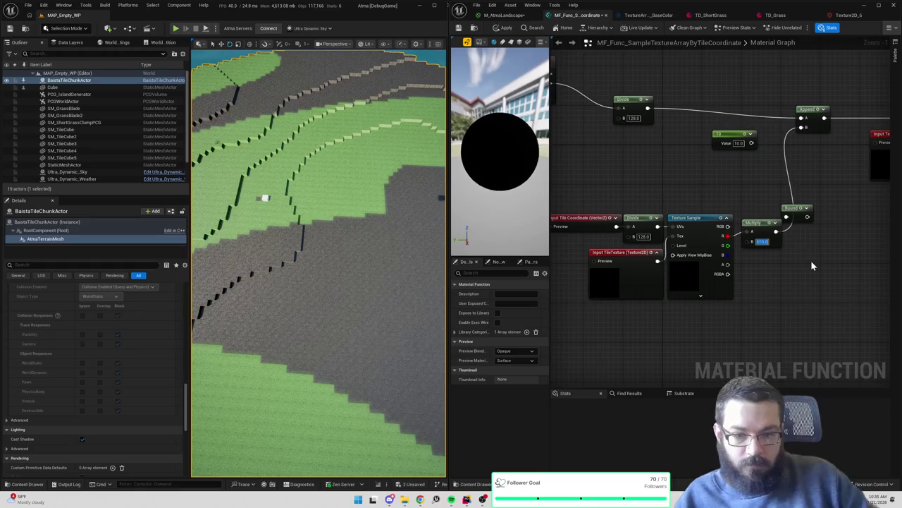
pyautogui.click(504, 28)
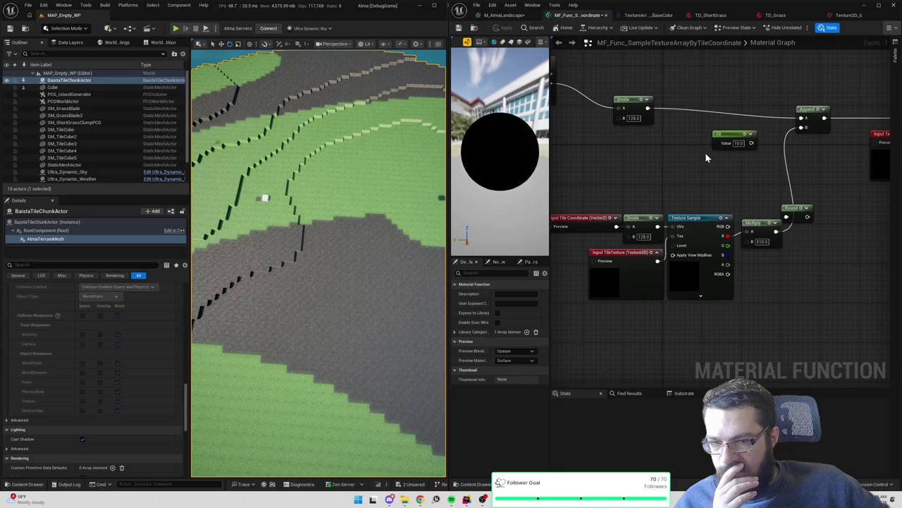
pyautogui.moveTo(705, 148)
pyautogui.mouseDown()
pyautogui.moveTo(564, 134)
pyautogui.moveTo(762, 217)
pyautogui.mouseUp()
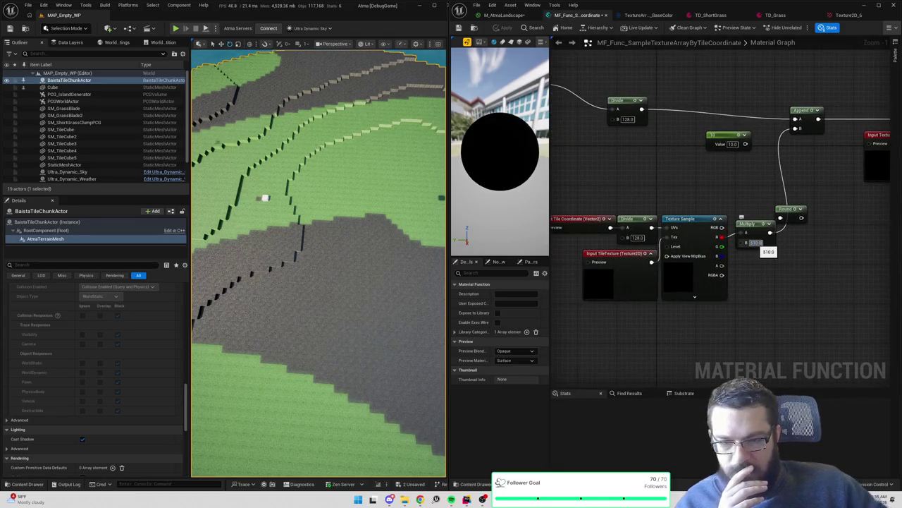
# Change the multiplier to 1020 and apply it to the terrain
pyautogui.click(756, 242)
pyautogui.write('1020')
pyautogui.press('Return')
pyautogui.click(502, 28)
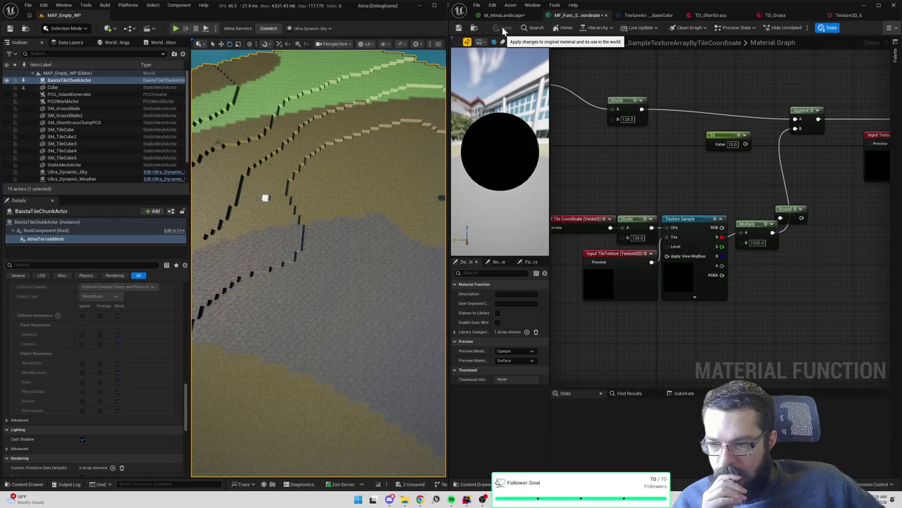
# Change the multiplier to 2040, apply, and look across the grass and dirt tiles
pyautogui.click(756, 242)
pyautogui.write('2040')
pyautogui.press('Return')
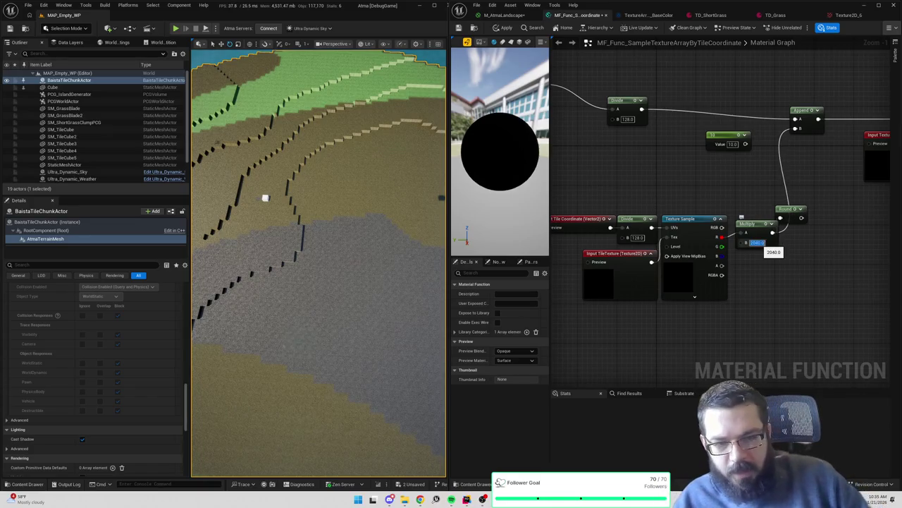
pyautogui.click(502, 28)
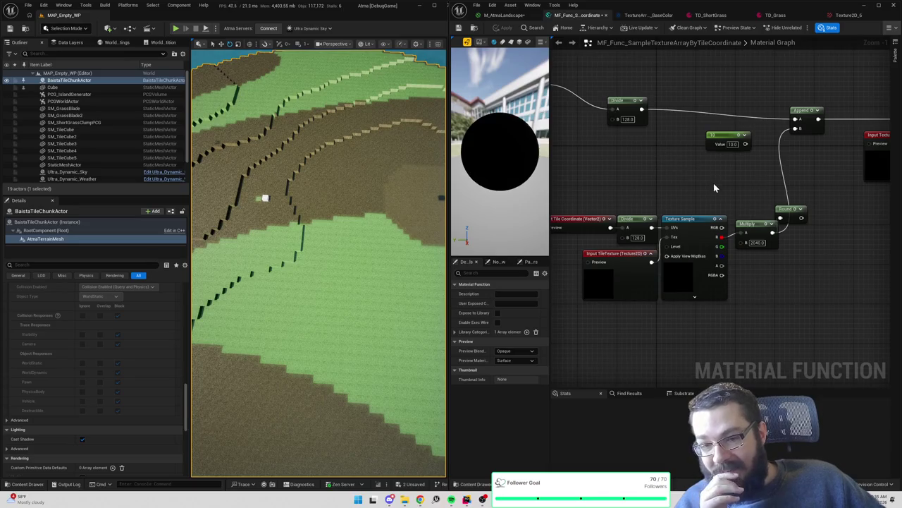
pyautogui.moveTo(385, 176)
pyautogui.mouseDown()
pyautogui.moveTo(385, 155)
pyautogui.moveTo(394, 158)
pyautogui.moveTo(385, 166)
pyautogui.moveTo(385, 215)
pyautogui.moveTo(395, 190)
pyautogui.moveTo(426, 185)
pyautogui.mouseUp()
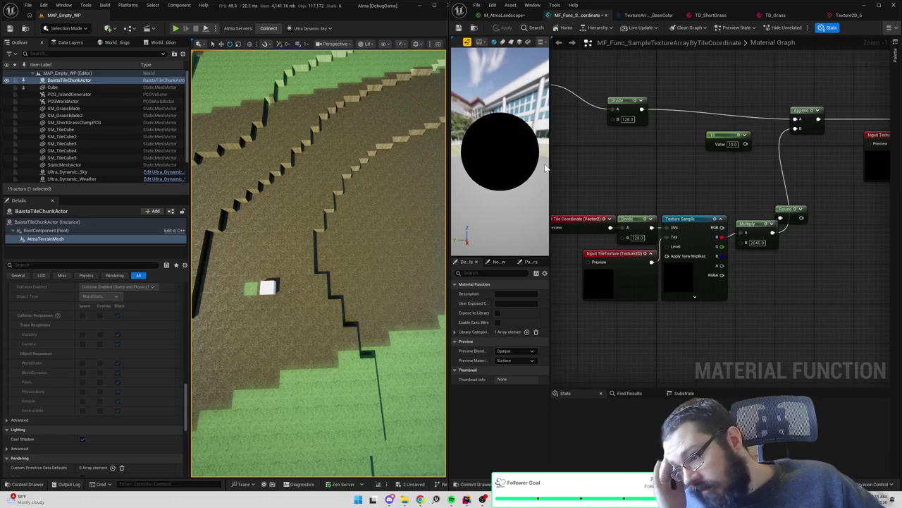
# Near the grass-dirt edge, try tile-type multipliers of 1 and then 128, applying each to the terrain
pyautogui.moveTo(395, 211); pyautogui.dragTo(365, 189)
pyautogui.click(756, 242)
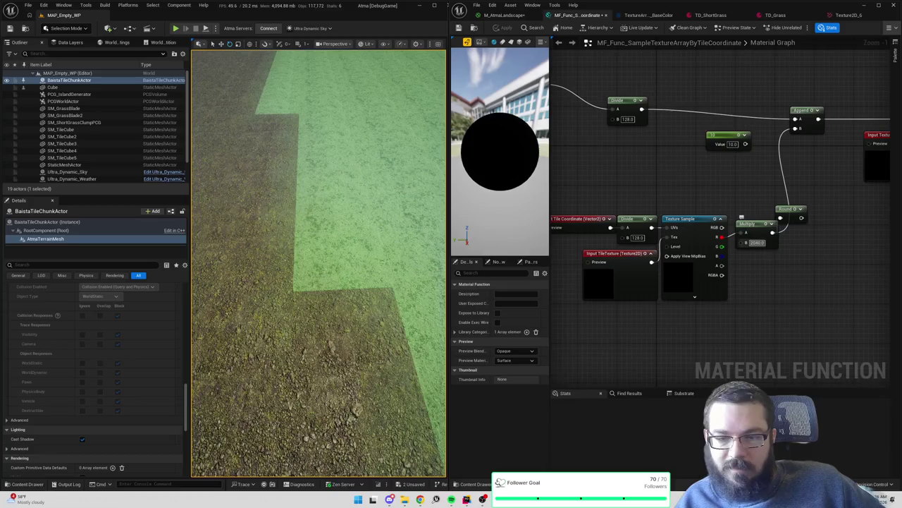
pyautogui.write('1')
pyautogui.press('Return')
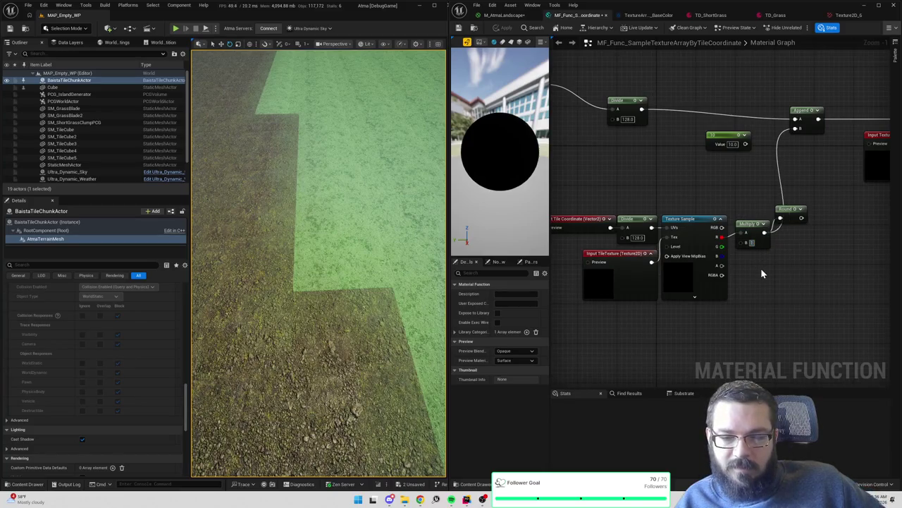
pyautogui.click(500, 30)
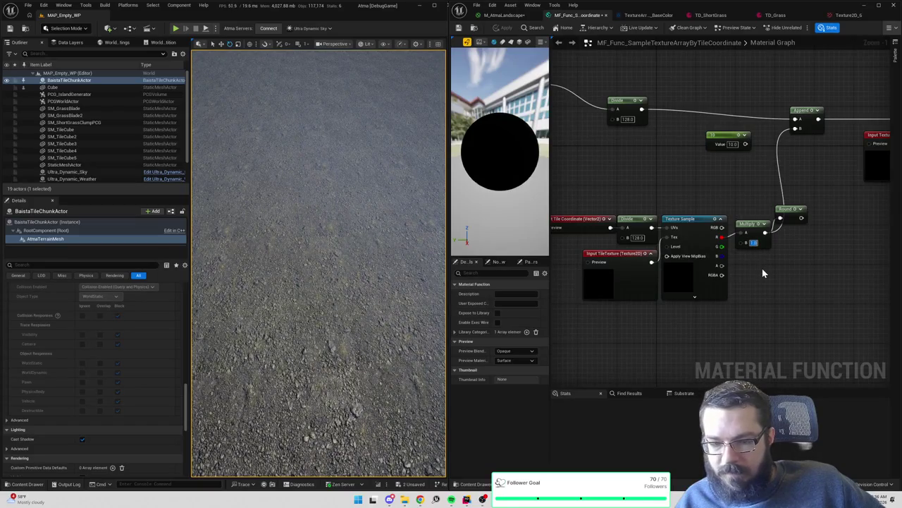
pyautogui.write('128')
pyautogui.press('Return')
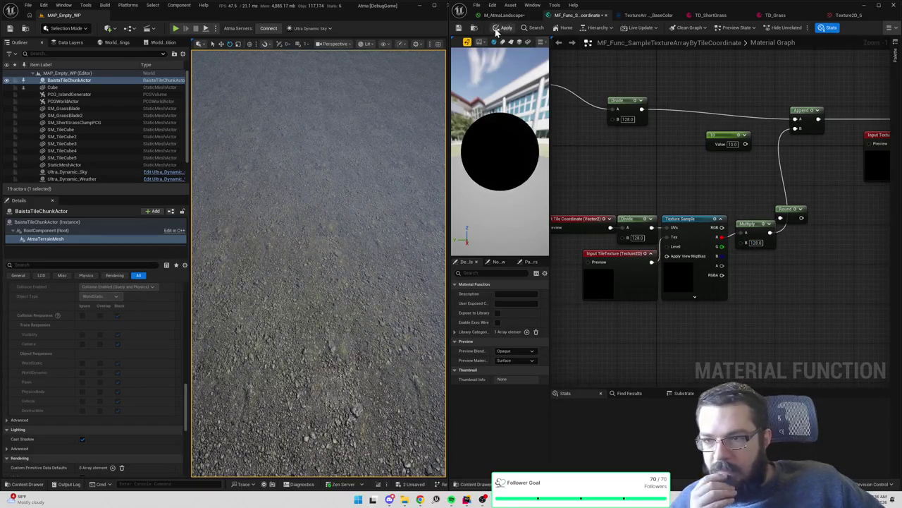
pyautogui.click(498, 29)
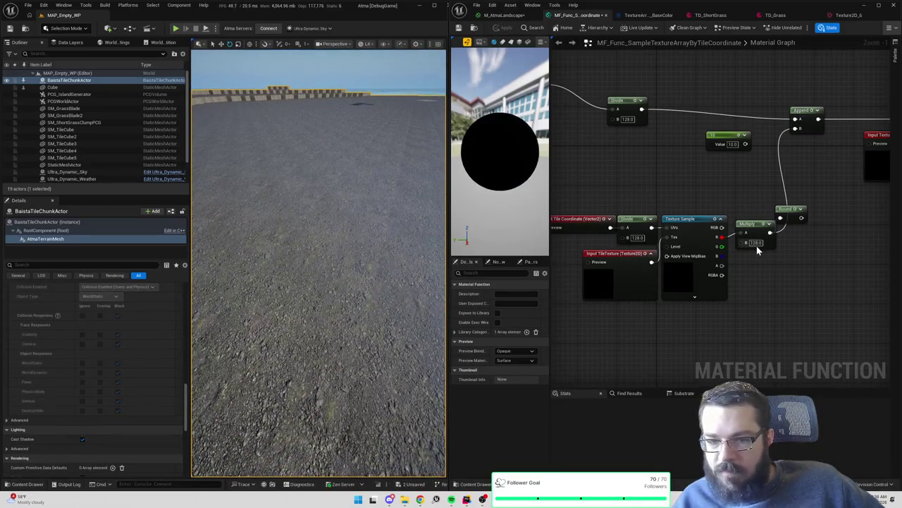
# Restore the tile-type multiplier to 255 and apply it
pyautogui.click(756, 242)
pyautogui.write('255')
pyautogui.press('Return')
pyautogui.click(505, 28)
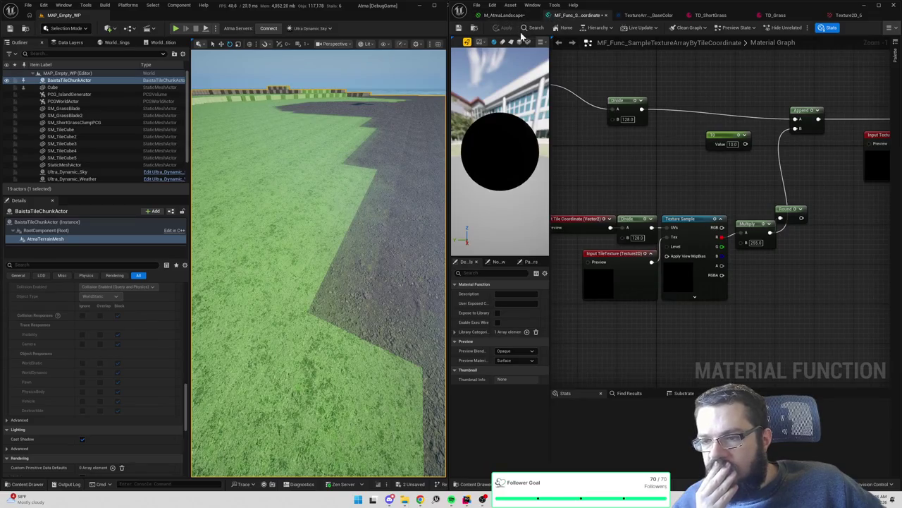
pyautogui.moveTo(636, 185); pyautogui.dragTo(681, 186)
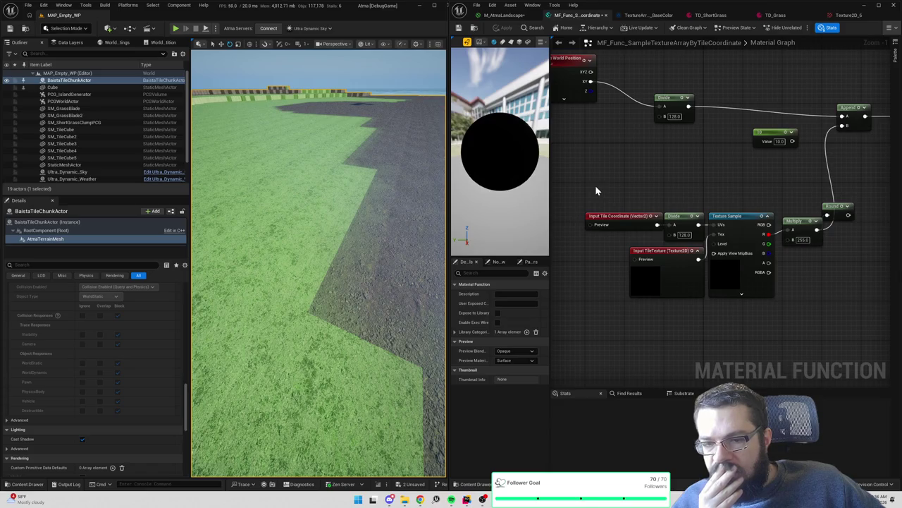
pyautogui.moveTo(696, 188)
pyautogui.mouseDown()
pyautogui.moveTo(422, 181)
pyautogui.moveTo(441, 204)
pyautogui.moveTo(679, 210)
pyautogui.mouseUp()
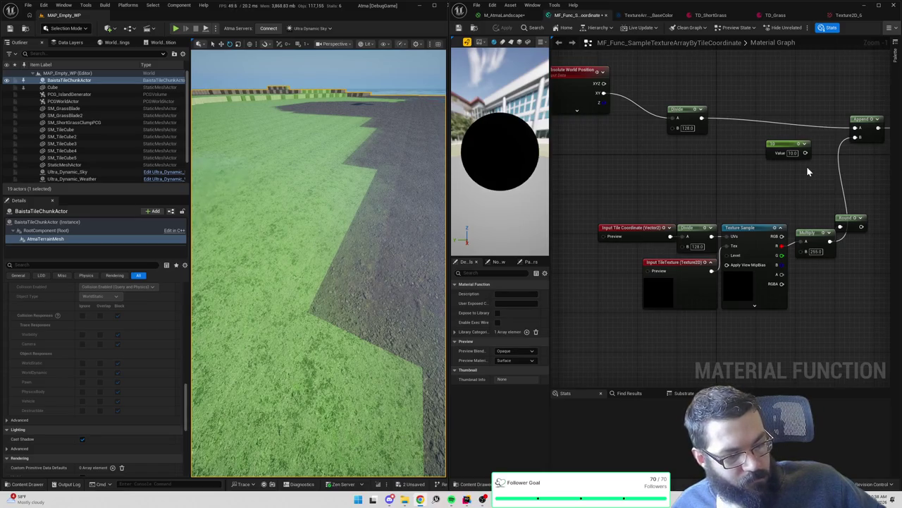
pyautogui.moveTo(697, 182); pyautogui.dragTo(682, 166)
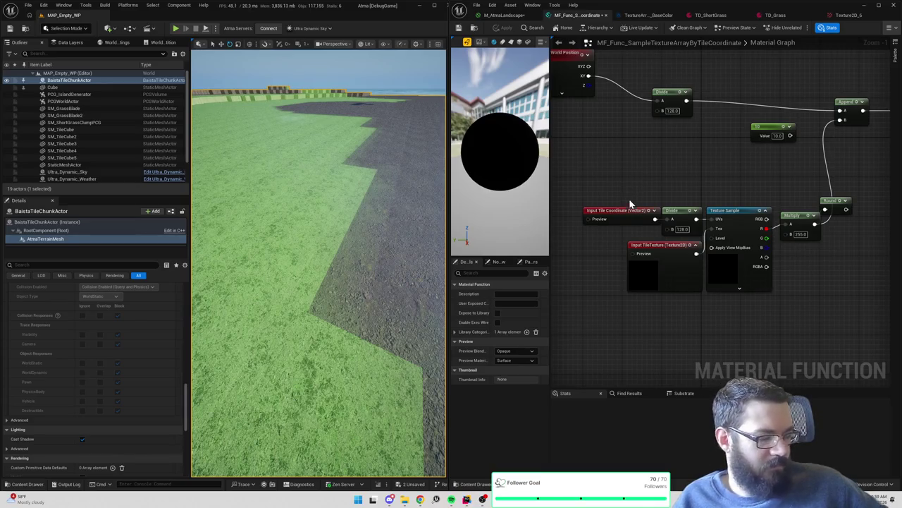
# Nudge the Round node up and to the right in the material graph, then bring Rider forward
pyautogui.moveTo(729, 190); pyautogui.dragTo(681, 215)
pyautogui.moveTo(791, 227)
pyautogui.mouseDown()
pyautogui.moveTo(763, 200)
pyautogui.moveTo(816, 209)
pyautogui.mouseUp()
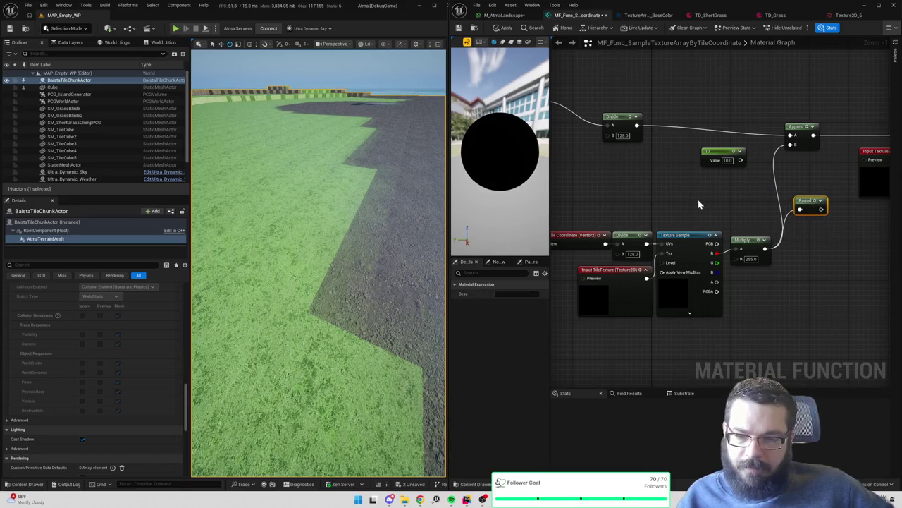
pyautogui.moveTo(700, 205); pyautogui.dragTo(770, 197)
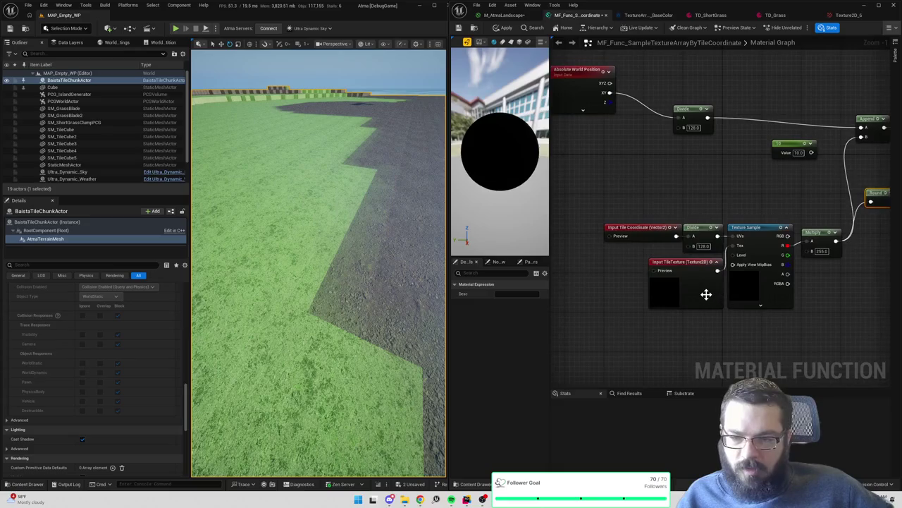
pyautogui.click(468, 499)
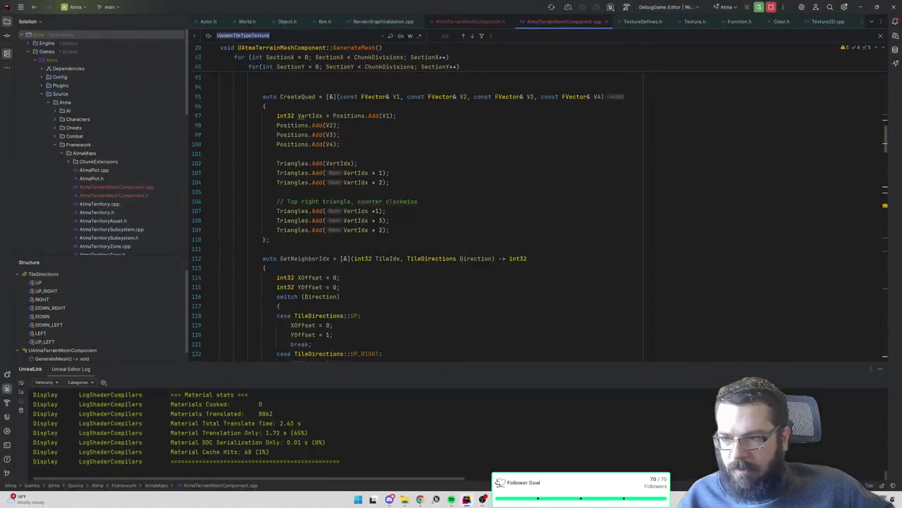
# Look up the UpdateTileTypeTexture definition in AtmaTerrainMeshComponent.cpp, then return to Unreal
pyautogui.hotkey('shift', 'Return')
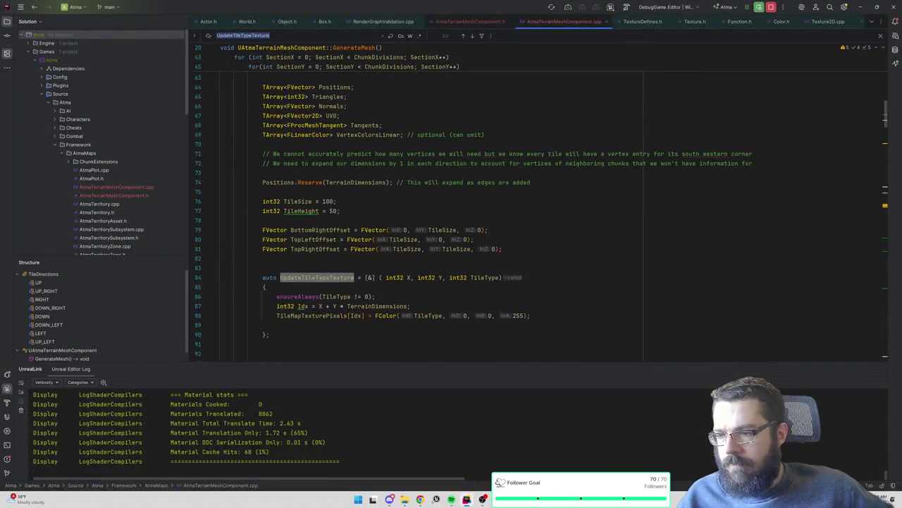
pyautogui.hotkey('alt', 'Tab')
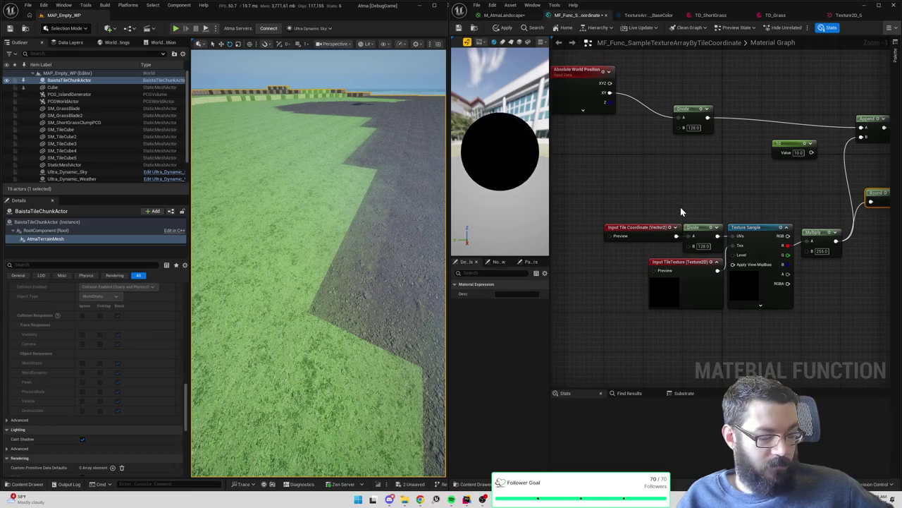
# Repeatedly box-select the Input Tile Coordinate, Divide and Input TileTexture nodes, clearing between attempts
pyautogui.moveTo(601, 201); pyautogui.dragTo(723, 252)
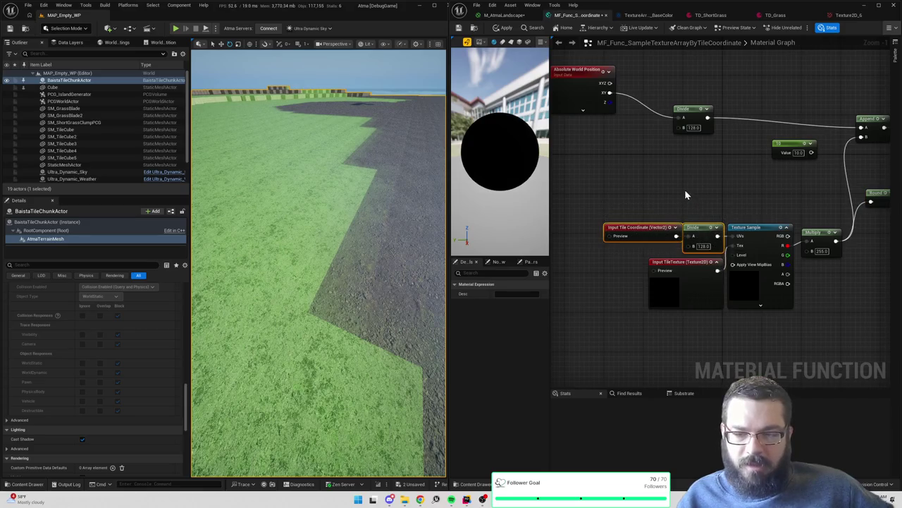
pyautogui.moveTo(599, 172); pyautogui.dragTo(727, 357)
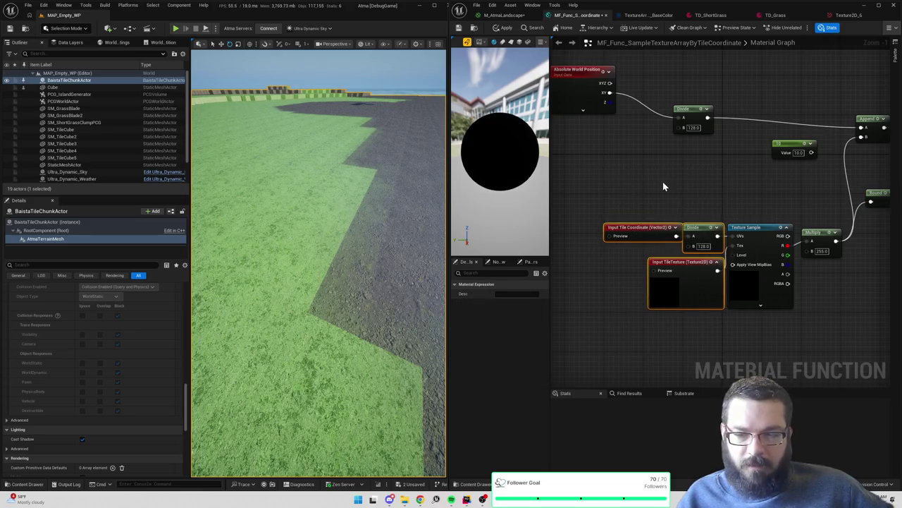
pyautogui.click(663, 182)
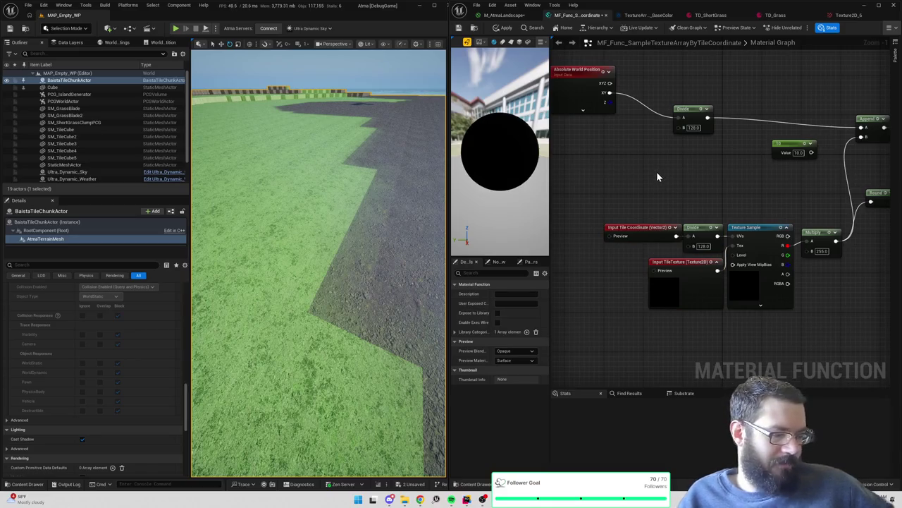
pyautogui.moveTo(610, 190)
pyautogui.mouseDown()
pyautogui.moveTo(663, 229)
pyautogui.moveTo(719, 246)
pyautogui.mouseUp()
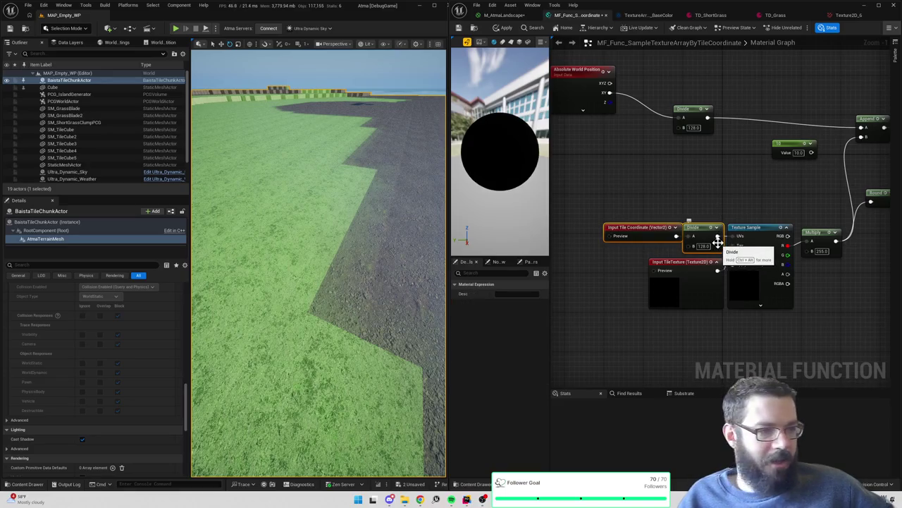
pyautogui.click(696, 213)
pyautogui.moveTo(573, 198)
pyautogui.mouseDown()
pyautogui.moveTo(734, 331)
pyautogui.moveTo(727, 329)
pyautogui.mouseUp()
pyautogui.click(703, 197)
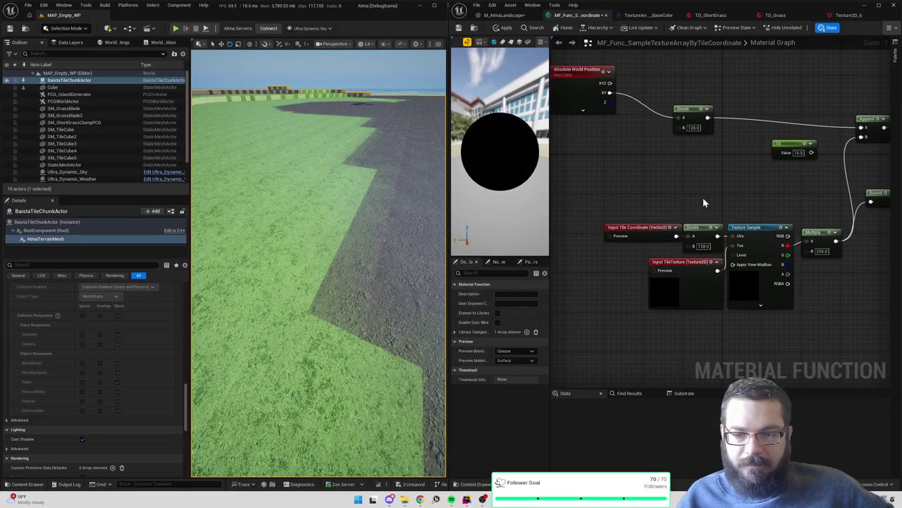
pyautogui.moveTo(594, 188)
pyautogui.mouseDown()
pyautogui.moveTo(701, 323)
pyautogui.moveTo(727, 339)
pyautogui.mouseUp()
pyautogui.click(607, 217)
pyautogui.moveTo(597, 217); pyautogui.dragTo(726, 320)
pyautogui.click(720, 197)
# Select the three tile-sampling nodes, deselect them, and raise the camera over the terrain
pyautogui.moveTo(604, 215)
pyautogui.mouseDown()
pyautogui.moveTo(696, 270)
pyautogui.moveTo(729, 319)
pyautogui.mouseUp()
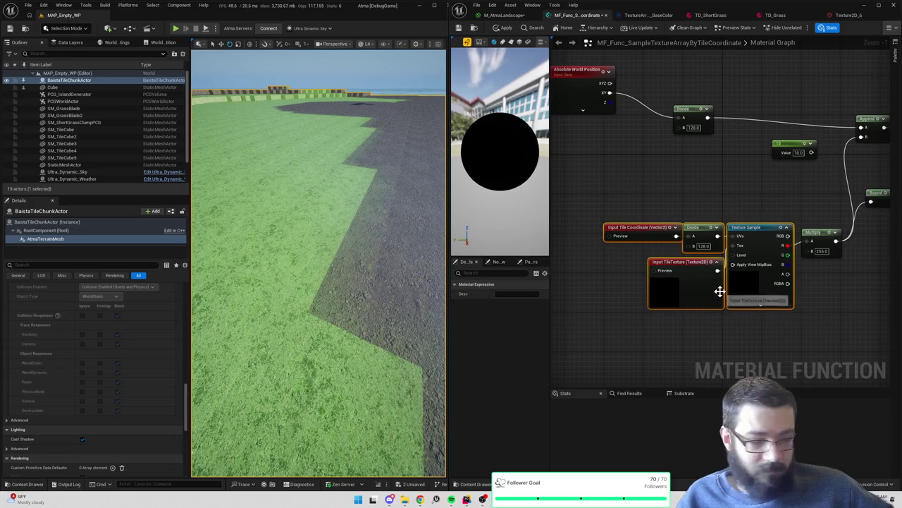
pyautogui.click(723, 195)
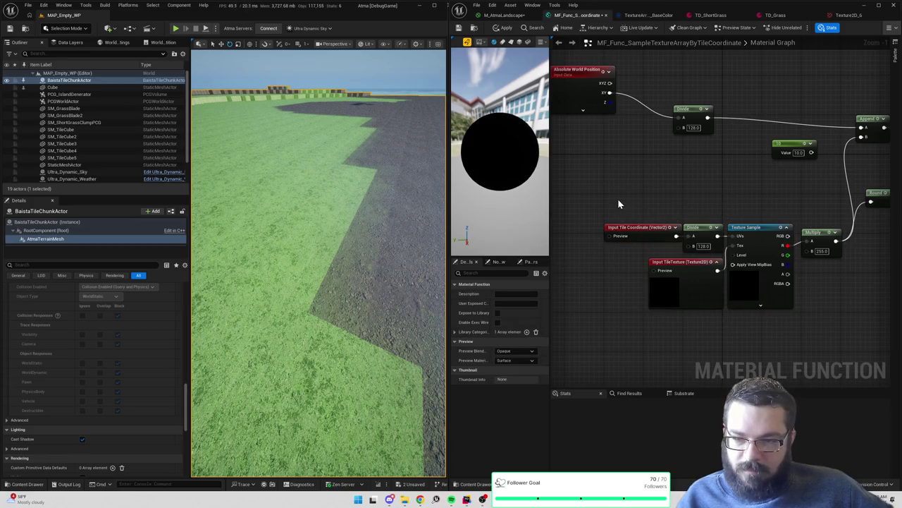
pyautogui.moveTo(317, 268)
pyautogui.mouseDown()
pyautogui.moveTo(282, 258)
pyautogui.moveTo(289, 240)
pyautogui.moveTo(251, 266)
pyautogui.moveTo(282, 248)
pyautogui.moveTo(378, 316)
pyautogui.moveTo(394, 191)
pyautogui.moveTo(292, 211)
pyautogui.moveTo(212, 204)
pyautogui.moveTo(261, 205)
pyautogui.moveTo(297, 176)
pyautogui.moveTo(320, 131)
pyautogui.mouseUp()
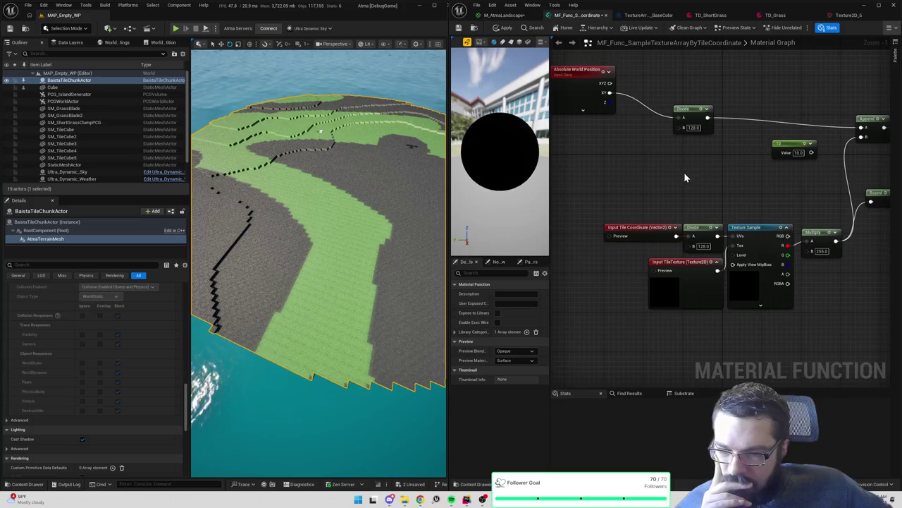
pyautogui.click(695, 269)
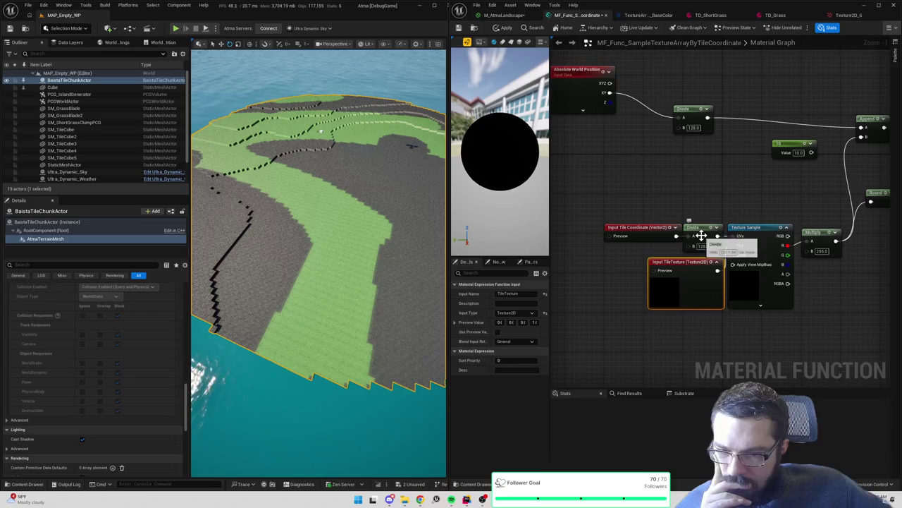
pyautogui.click(701, 235)
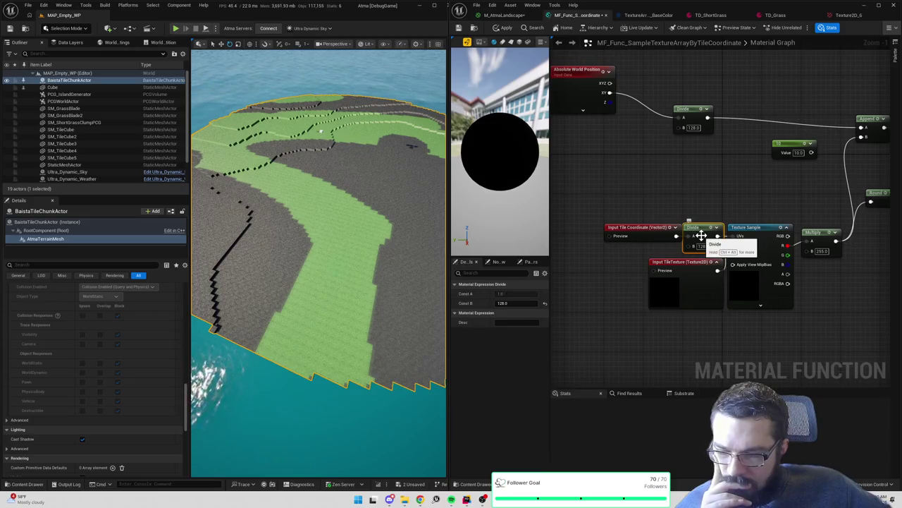
pyautogui.click(653, 229)
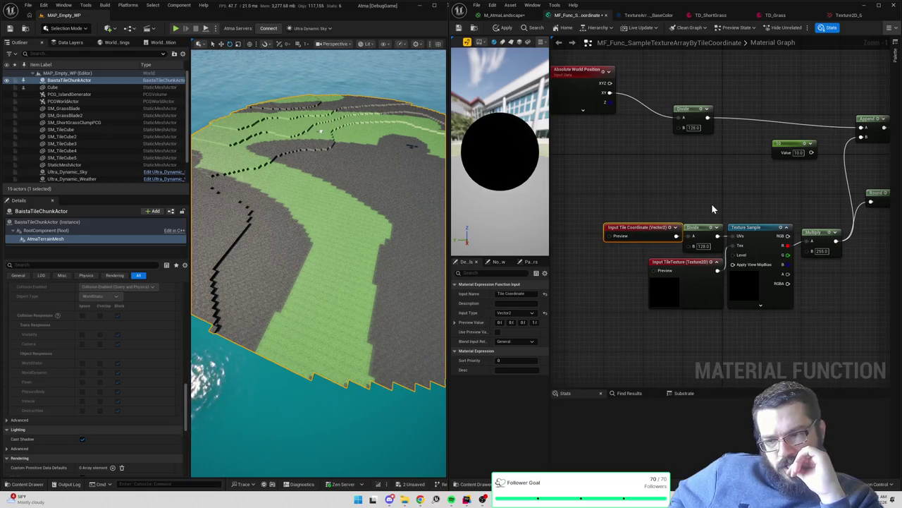
pyautogui.moveTo(308, 327)
pyautogui.mouseDown()
pyautogui.moveTo(308, 303)
pyautogui.moveTo(317, 331)
pyautogui.mouseUp()
pyautogui.moveTo(634, 210)
pyautogui.mouseDown()
pyautogui.moveTo(685, 211)
pyautogui.moveTo(750, 253)
pyautogui.moveTo(648, 218)
pyautogui.moveTo(786, 238)
pyautogui.mouseUp()
pyautogui.write('add')
pyautogui.press('Return')
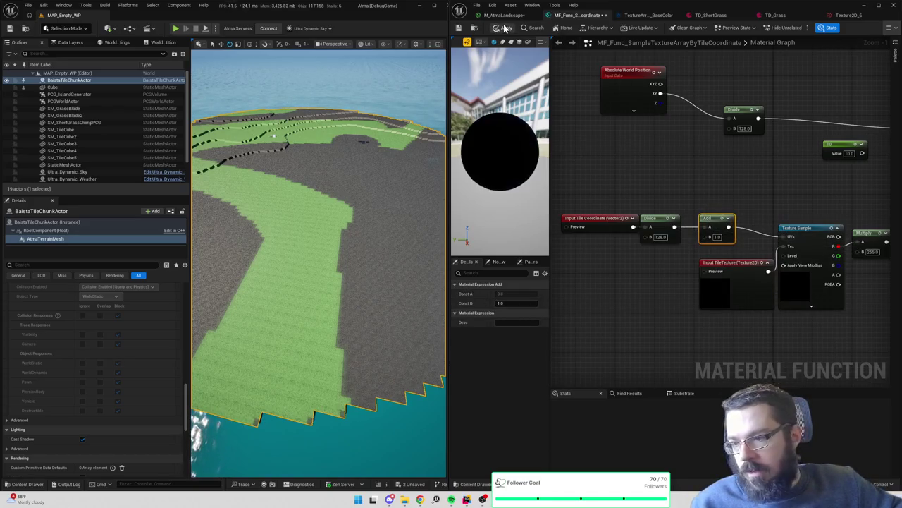
pyautogui.click(504, 28)
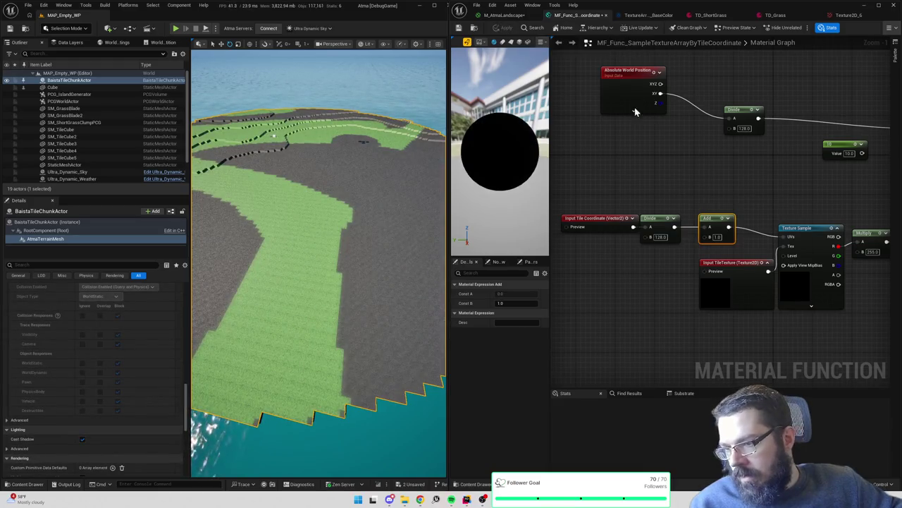
pyautogui.press('Delete')
pyautogui.moveTo(675, 226)
pyautogui.mouseDown()
pyautogui.moveTo(709, 242)
pyautogui.moveTo(784, 237)
pyautogui.mouseUp()
pyautogui.write('subtract')
pyautogui.press('Return')
pyautogui.click(505, 28)
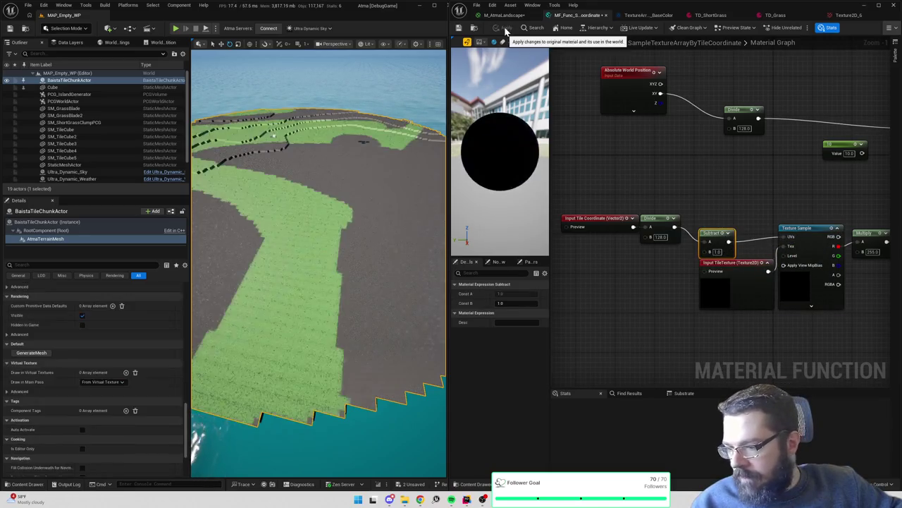
pyautogui.hotkey('ctrl', 'z')
pyautogui.hotkey('ctrl', 'z')
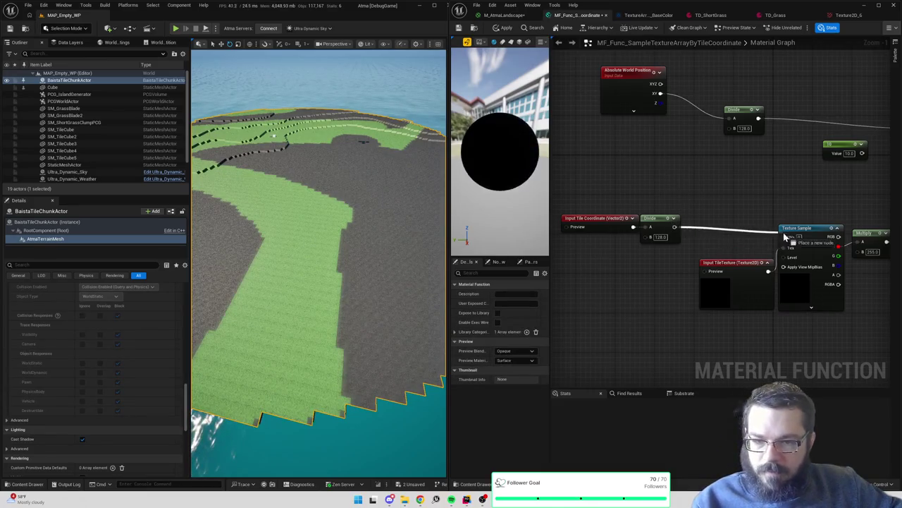
pyautogui.click(506, 29)
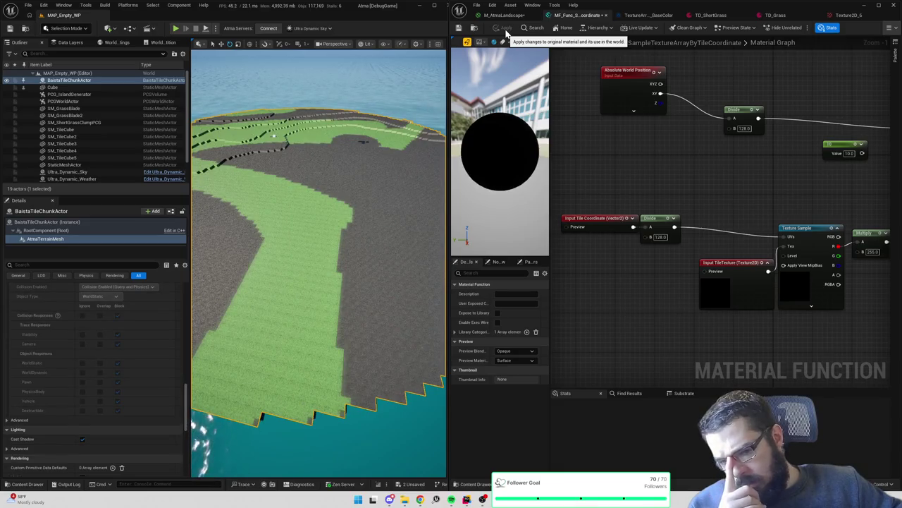
pyautogui.moveTo(358, 165)
pyautogui.mouseDown()
pyautogui.moveTo(358, 134)
pyautogui.moveTo(367, 189)
pyautogui.mouseUp()
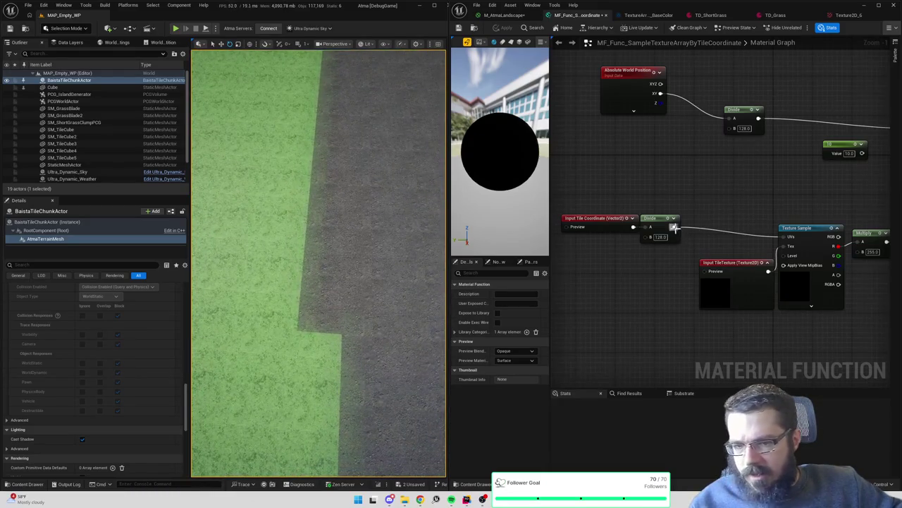
# Wire Input Tile Coordinate through the Divide (128) node into the Texture Sample UVs and apply
pyautogui.moveTo(675, 226); pyautogui.dragTo(712, 218)
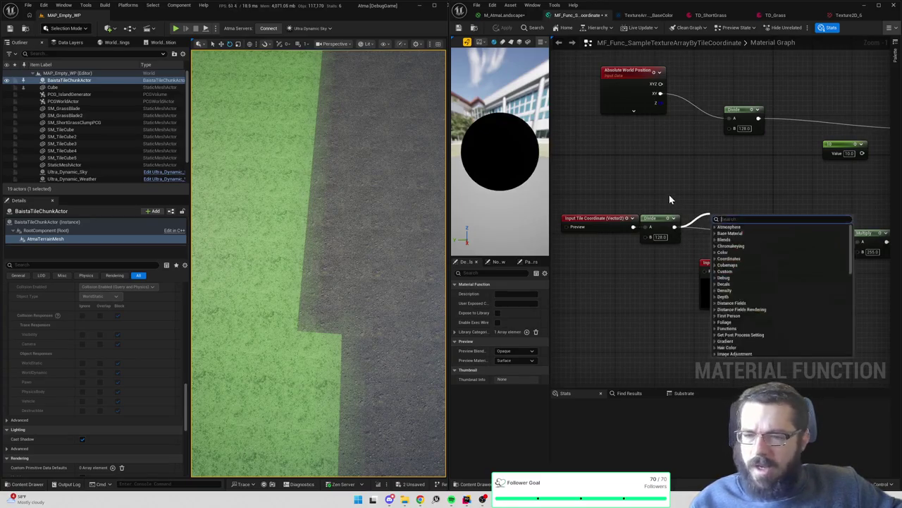
pyautogui.press('Escape')
pyautogui.moveTo(633, 226); pyautogui.dragTo(784, 233)
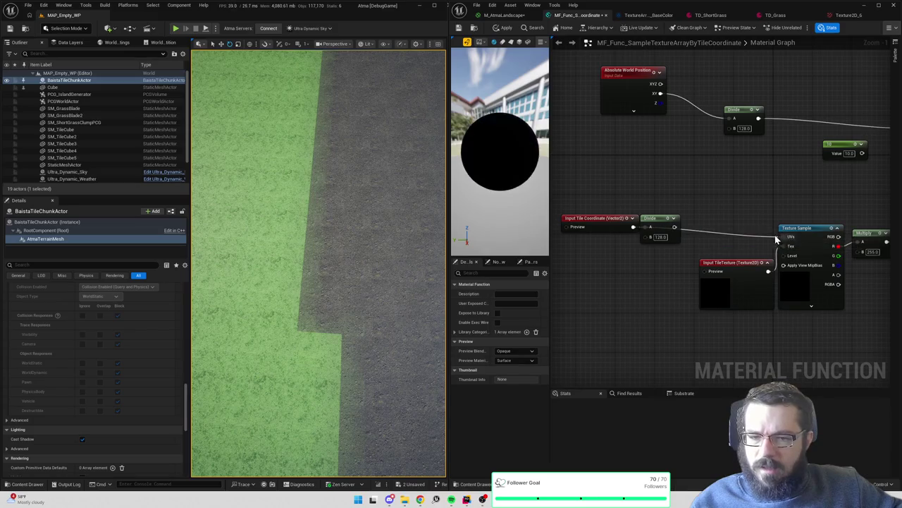
pyautogui.moveTo(662, 219); pyautogui.dragTo(683, 185)
pyautogui.moveTo(636, 224); pyautogui.dragTo(785, 236)
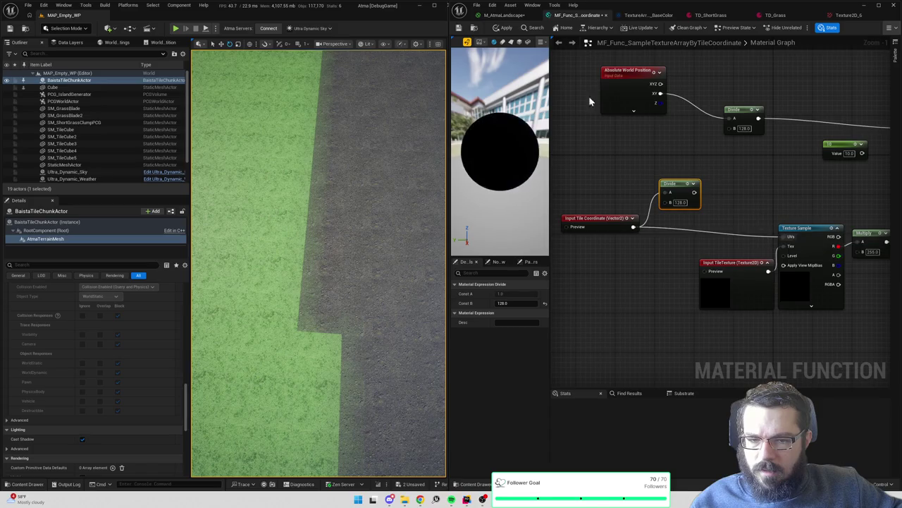
pyautogui.click(506, 28)
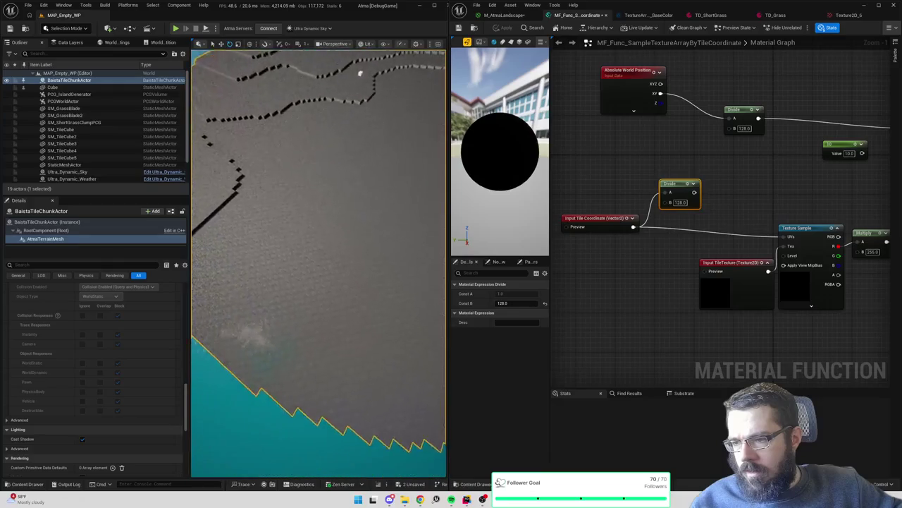
pyautogui.moveTo(695, 192); pyautogui.dragTo(783, 238)
pyautogui.click(506, 28)
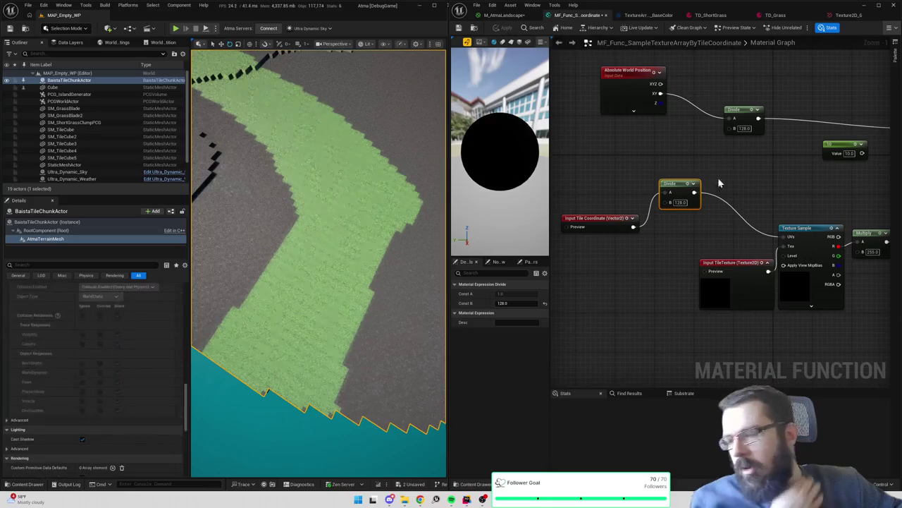
# Insert an Add node after Divide with B set to 1/128 (0.007812) and apply
pyautogui.moveTo(695, 192)
pyautogui.mouseDown()
pyautogui.moveTo(717, 215)
pyautogui.moveTo(783, 237)
pyautogui.mouseUp()
pyautogui.write('add')
pyautogui.press('Return')
pyautogui.click(505, 27)
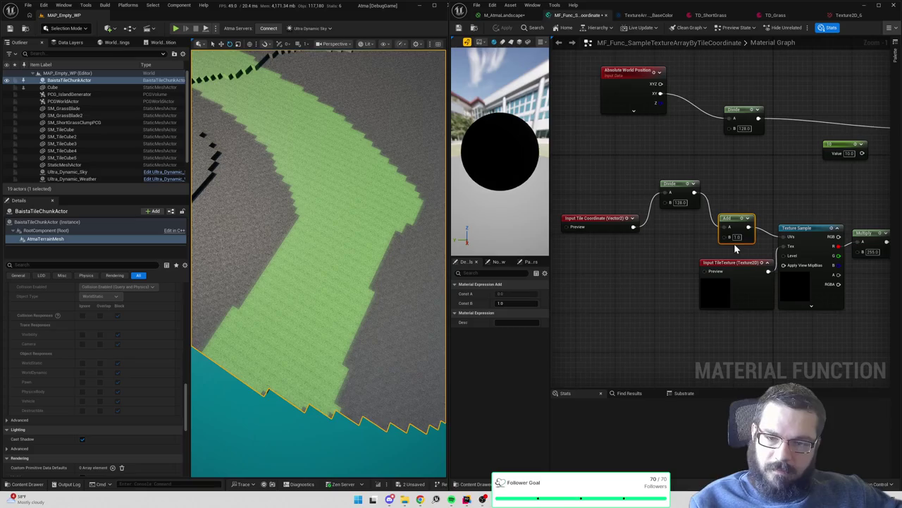
pyautogui.write('1/128')
pyautogui.press('Return')
pyautogui.click(507, 29)
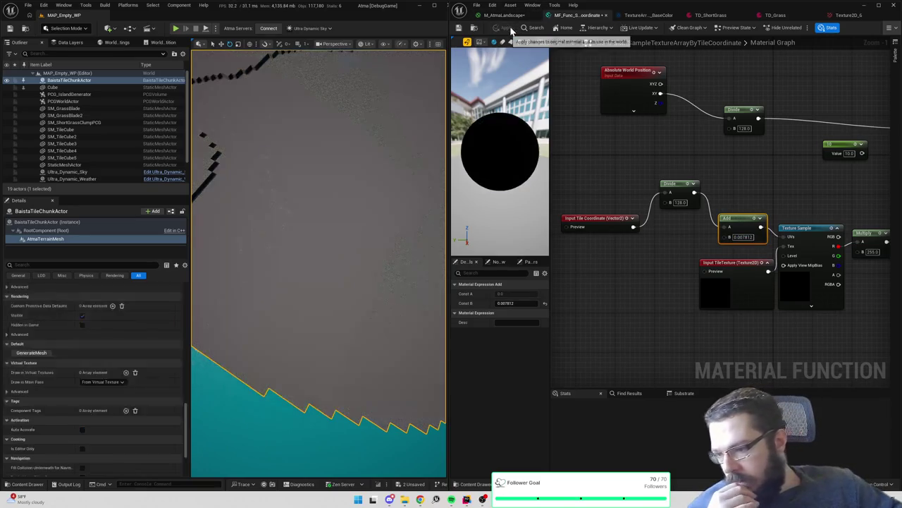
# Connect Divide into the Add node's A input and Add into the UVs, then apply
pyautogui.scroll(10, 358, 222)
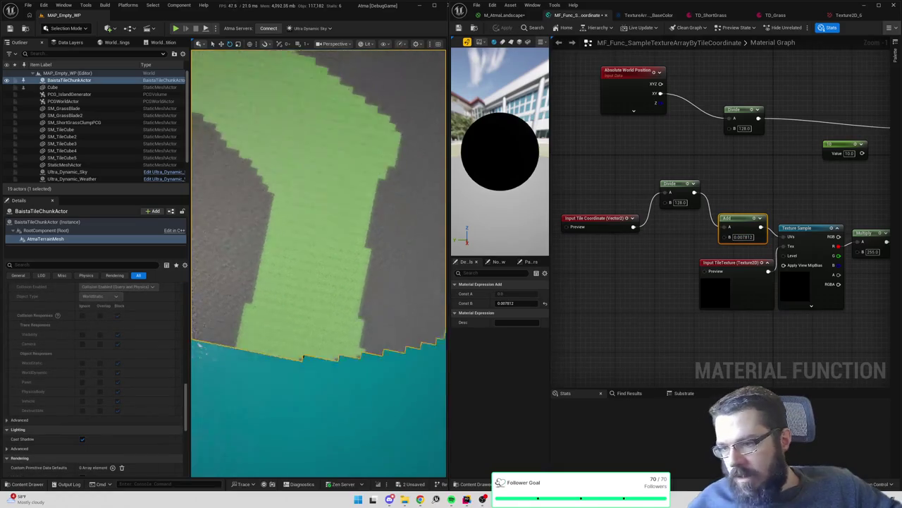
pyautogui.moveTo(318, 282)
pyautogui.mouseDown()
pyautogui.moveTo(327, 212)
pyautogui.moveTo(324, 247)
pyautogui.mouseUp()
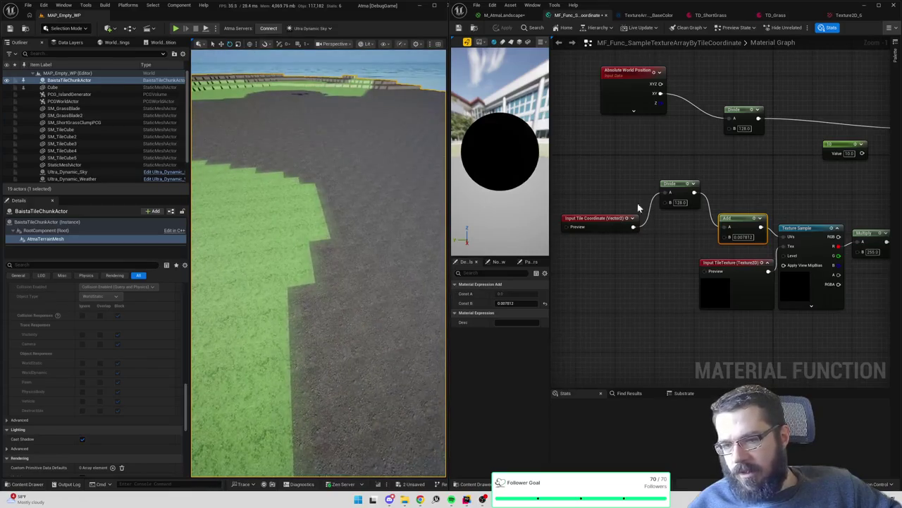
pyautogui.moveTo(748, 223); pyautogui.dragTo(734, 225)
pyautogui.moveTo(695, 193); pyautogui.dragTo(711, 227)
pyautogui.click(501, 29)
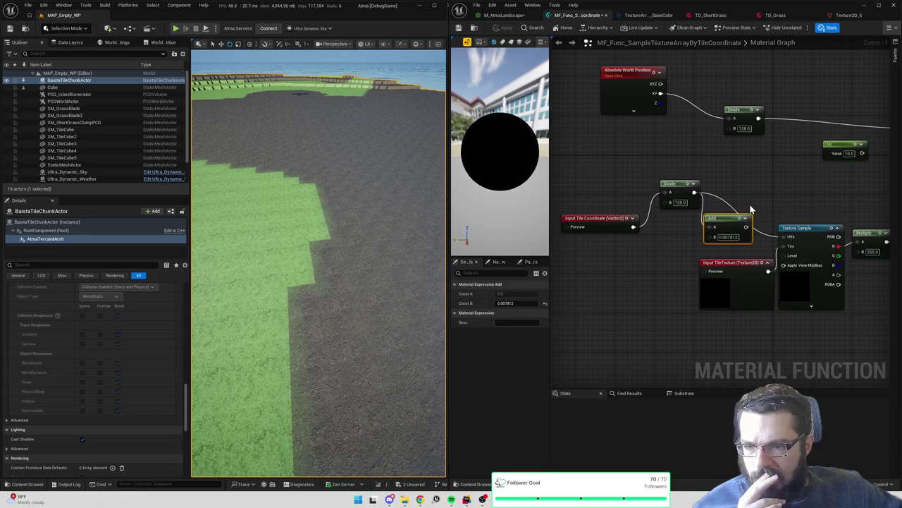
pyautogui.moveTo(746, 227); pyautogui.dragTo(784, 236)
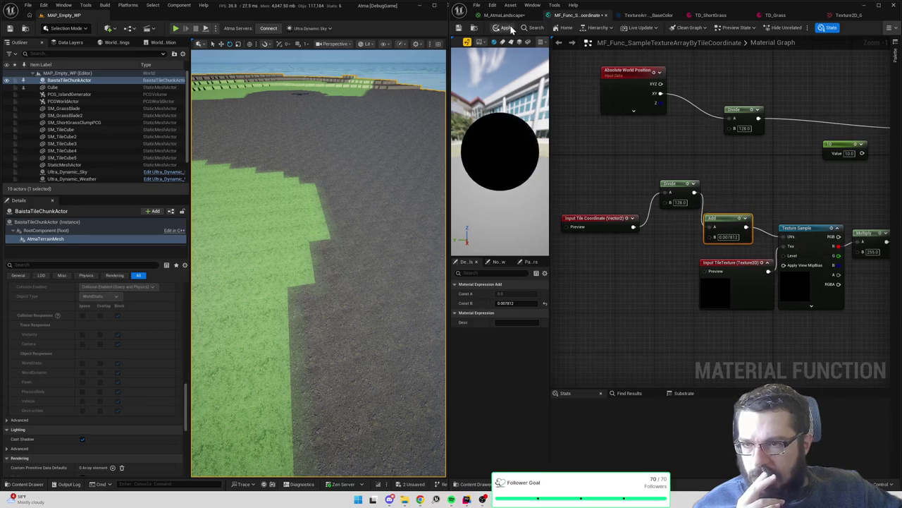
pyautogui.click(504, 28)
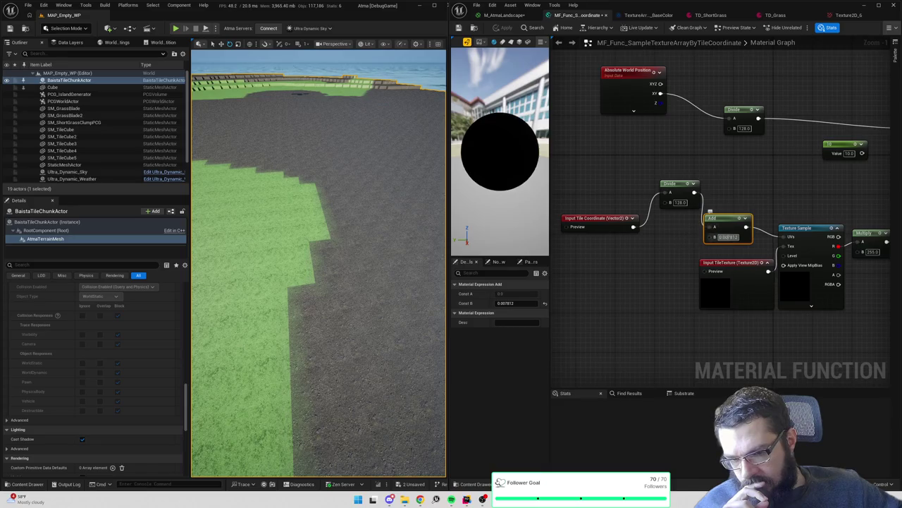
# Try an Add offset of 0.015625, then revert to 0.007812, applying each
pyautogui.write('0.015625')
pyautogui.press('Return')
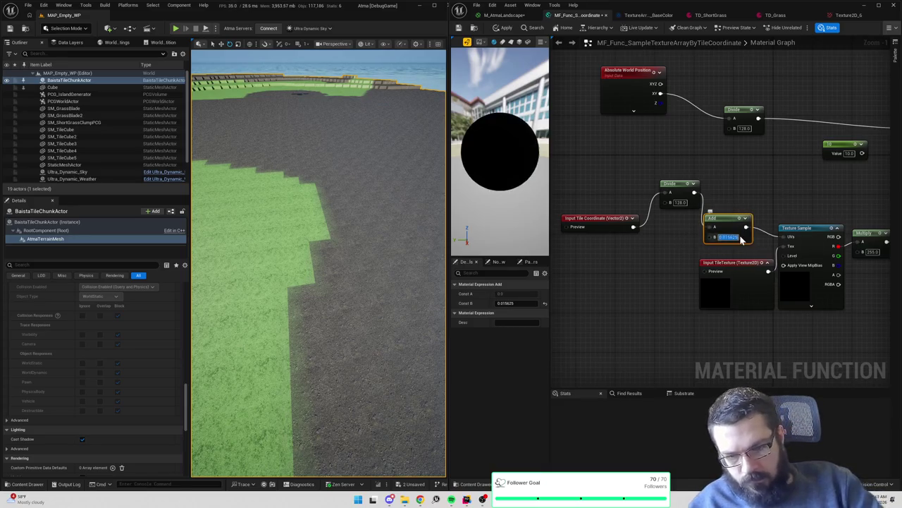
pyautogui.click(500, 28)
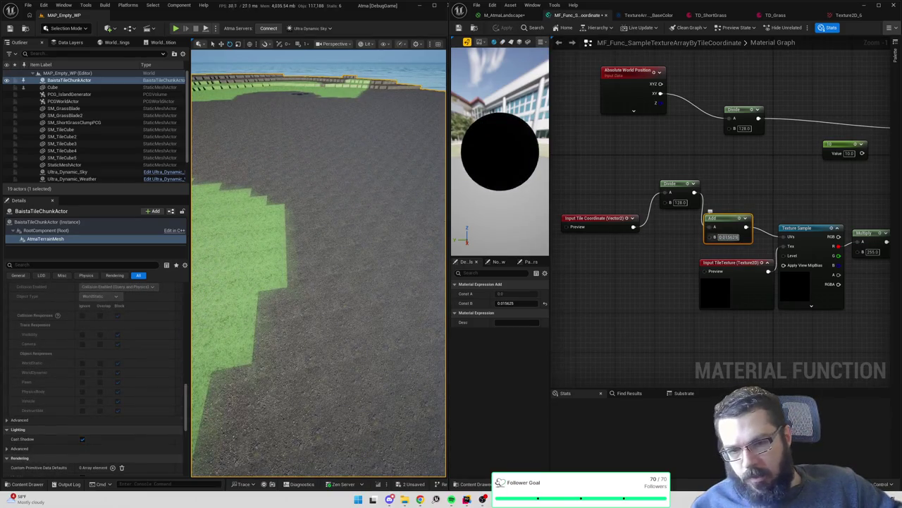
pyautogui.write('0.007812')
pyautogui.press('Return')
pyautogui.click(499, 28)
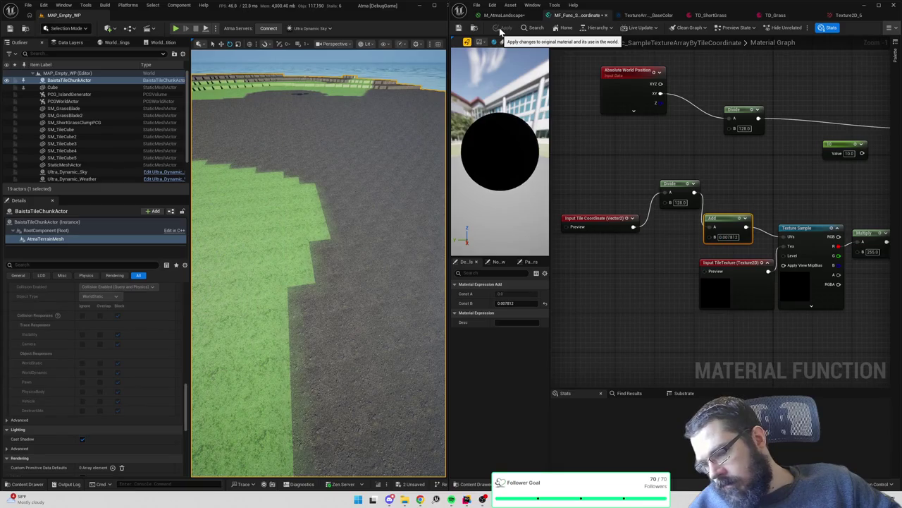
# Tilt the view down on the terrain and reapply the Add offset of 0.015625
pyautogui.moveTo(229, 84)
pyautogui.mouseDown()
pyautogui.moveTo(236, 169)
pyautogui.moveTo(229, 83)
pyautogui.moveTo(240, 84)
pyautogui.mouseUp()
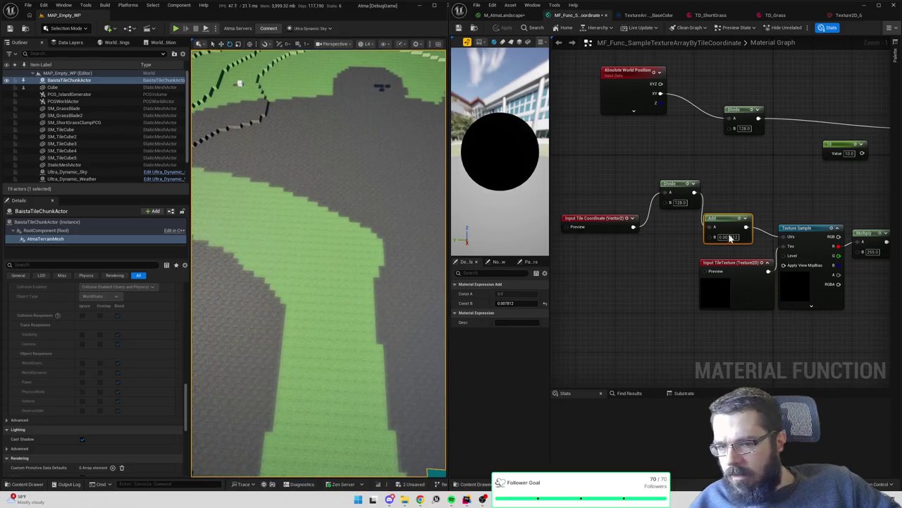
pyautogui.click(730, 239)
pyautogui.write('0.015625')
pyautogui.press('Return')
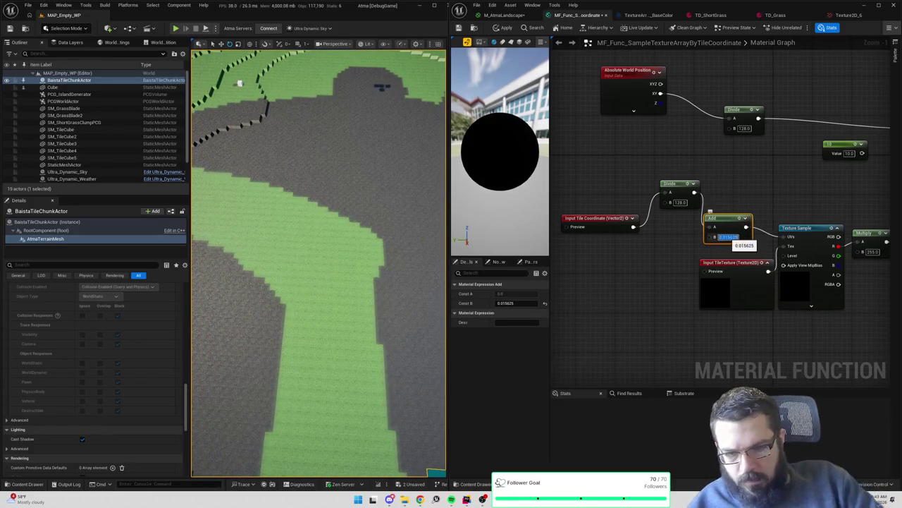
pyautogui.click(502, 26)
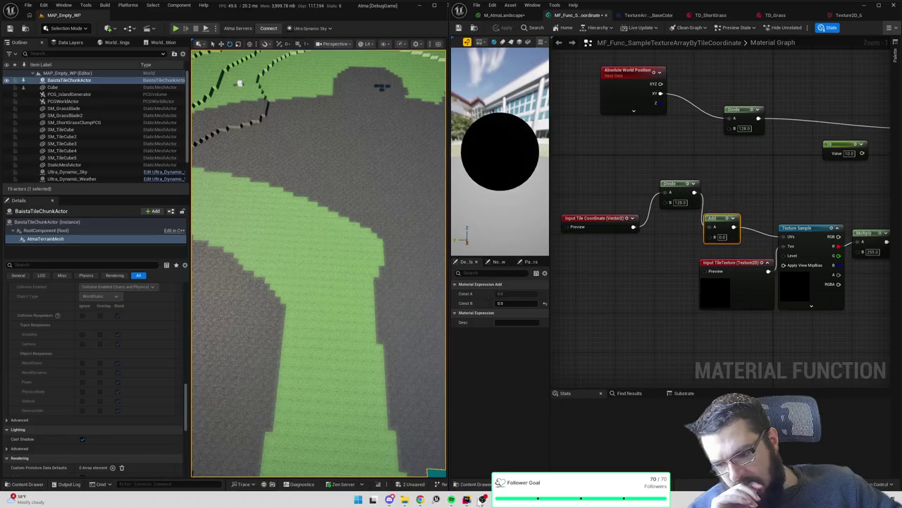
# Switch to Rider to view GenerateMesh creating the 128×128 TileMapTexture
pyautogui.click(467, 500)
pyautogui.scroll(10, 493, 212)
pyautogui.scroll(-5, 494, 211)
pyautogui.scroll(7, 494, 212)
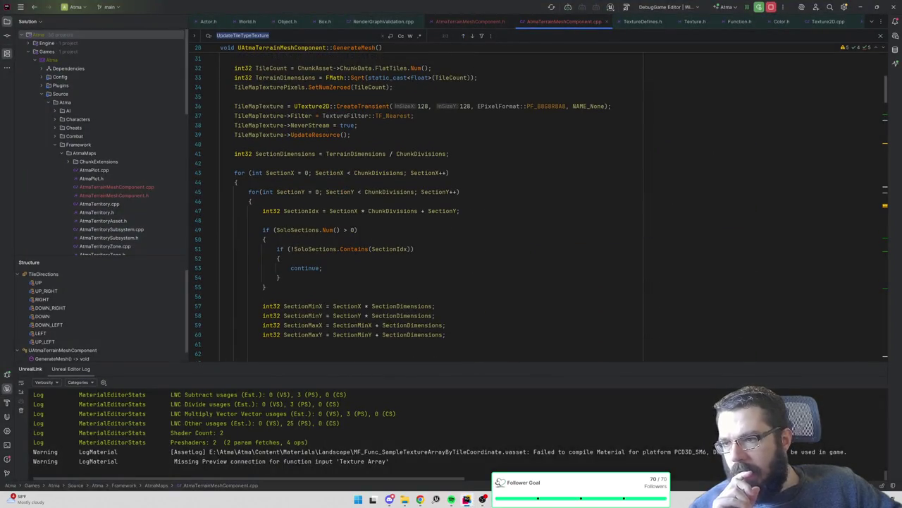
# Read through the UpdateTileTypeTexture lambda body from the SectionY loop line
pyautogui.moveTo(391, 118)
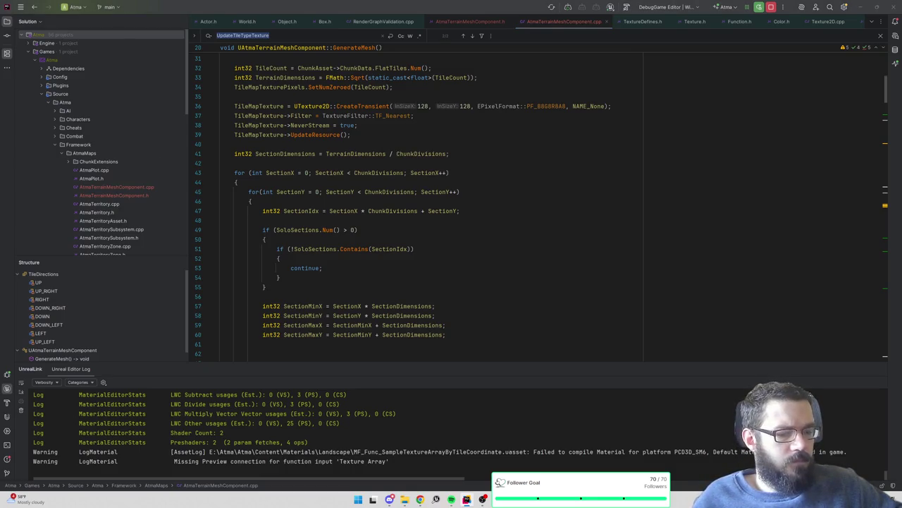
pyautogui.click(460, 191)
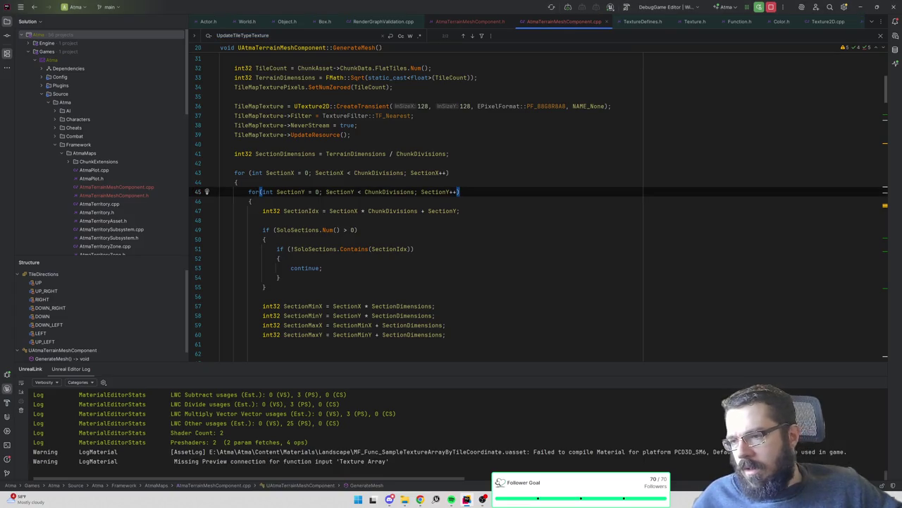
pyautogui.click(376, 173)
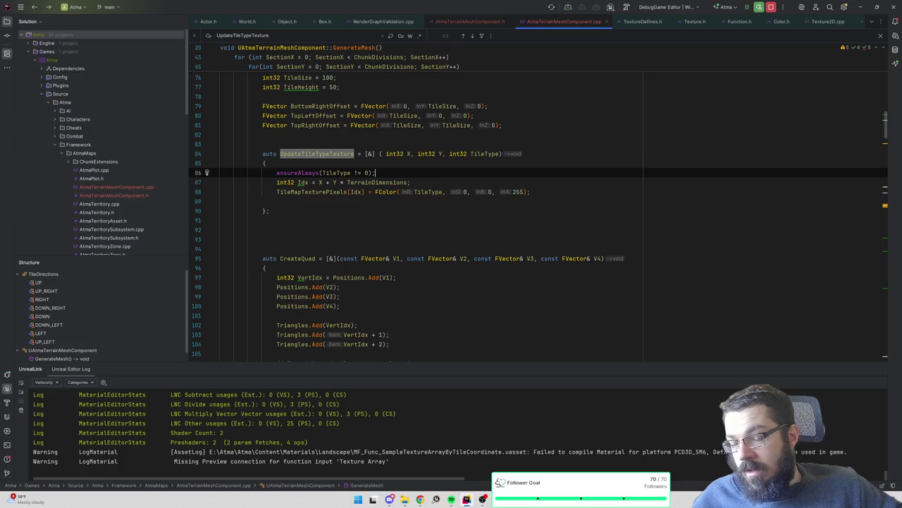
pyautogui.scroll(3, 538, 215)
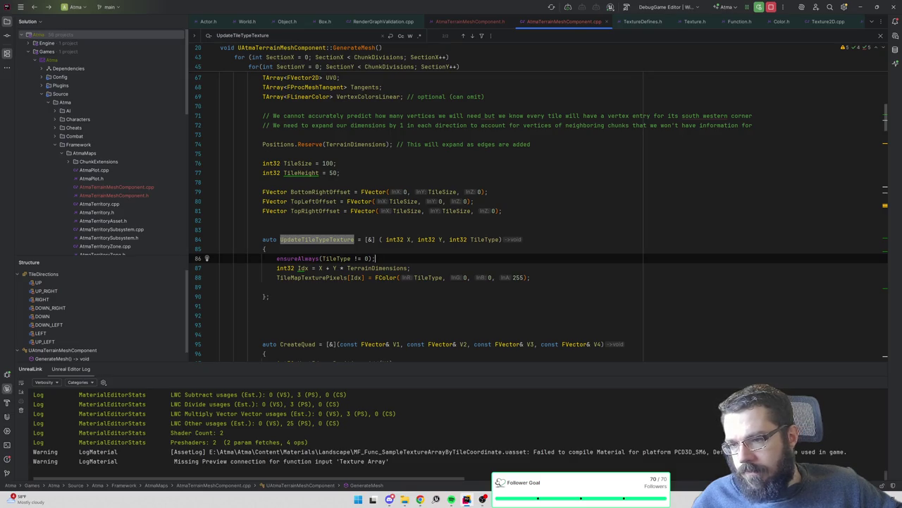
pyautogui.scroll(-3, 539, 216)
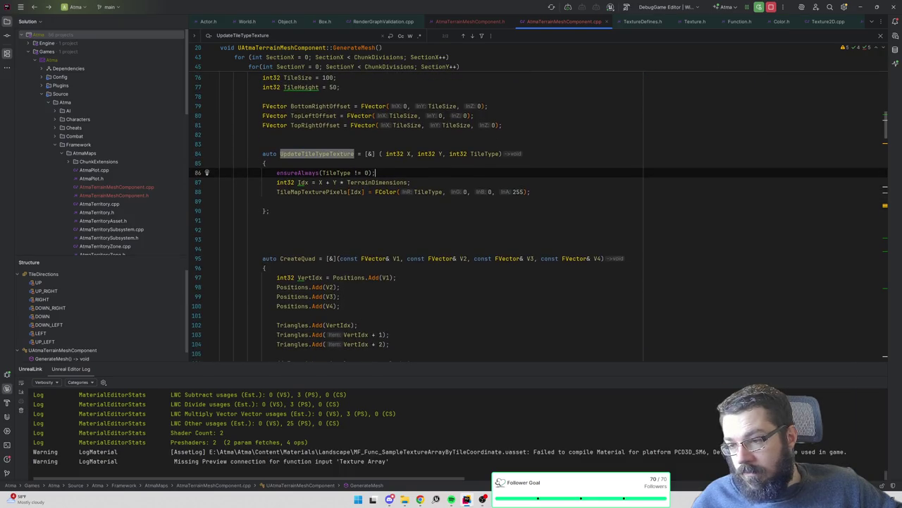
pyautogui.scroll(-2, 539, 216)
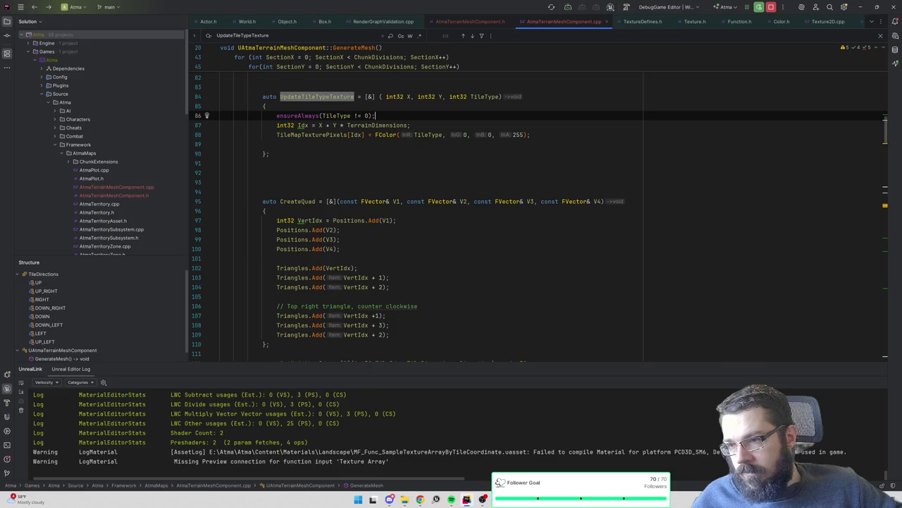
pyautogui.scroll(1, 539, 218)
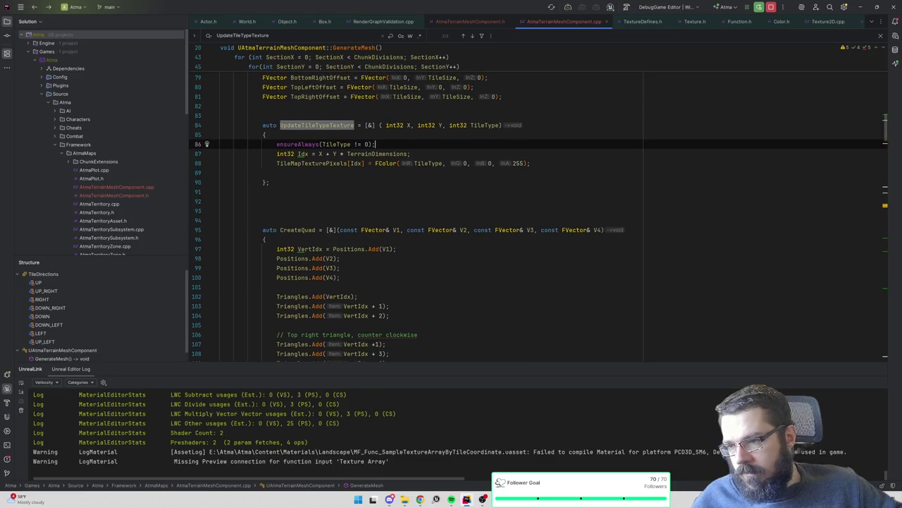
# Step back to the tile map texture setup and UpdateTileTypeTexture call site, revisit its definition, then return to Unreal
pyautogui.hotkey('ctrl', 'alt', 'Left')
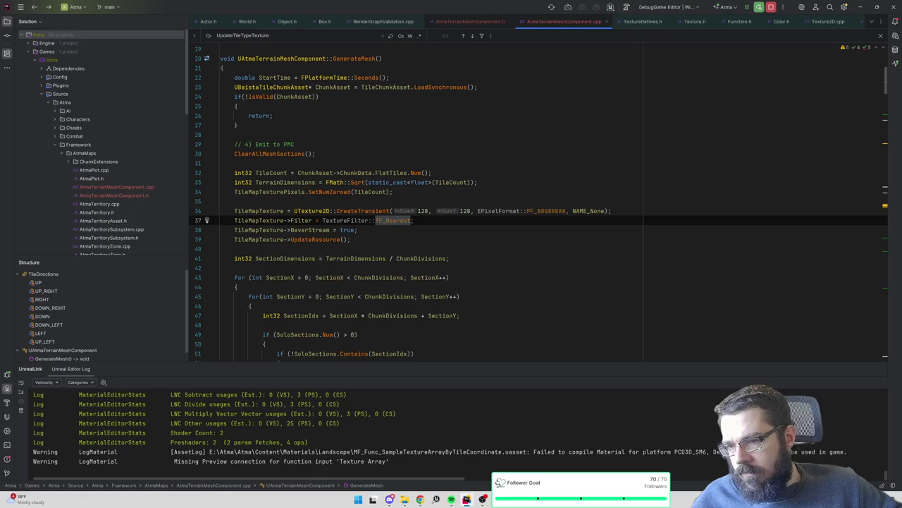
pyautogui.hotkey('ctrl', 'alt', 'Left')
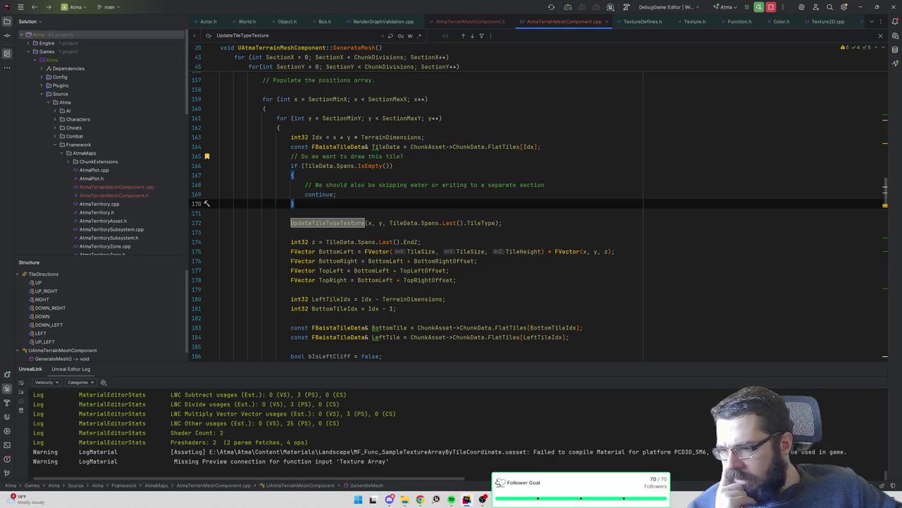
pyautogui.keyDown('ctrl'); pyautogui.click(337, 223); pyautogui.keyUp('ctrl')
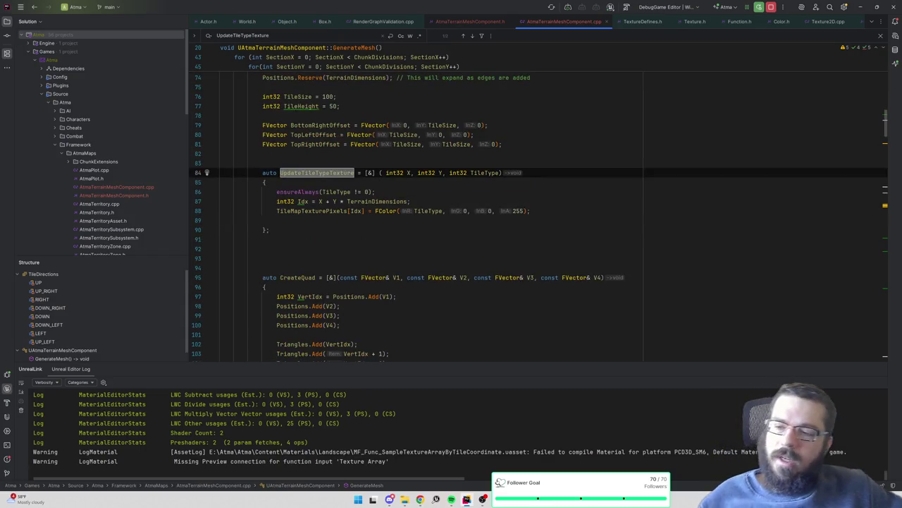
pyautogui.hotkey('alt', 'Tab')
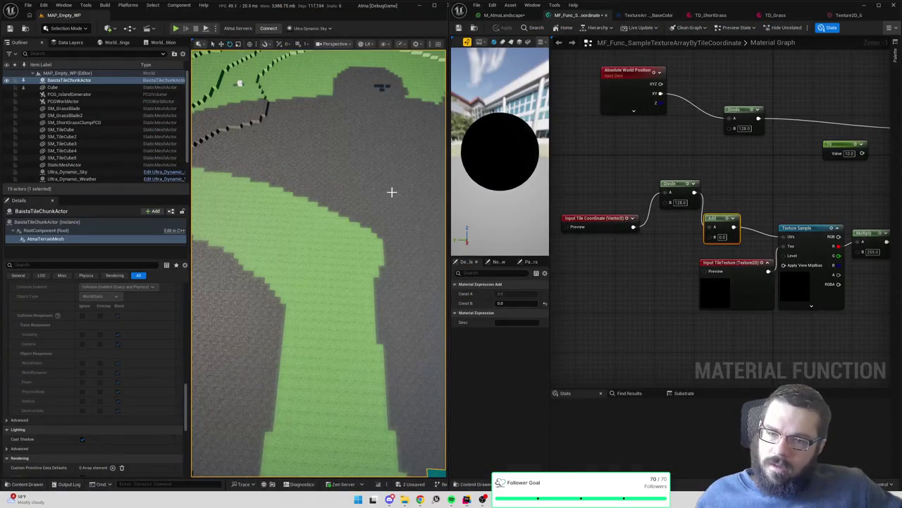
# Tilt the camera low over the grass and asphalt, then bring up the TextureArray BaseColor asset
pyautogui.scroll(-10, 393, 179)
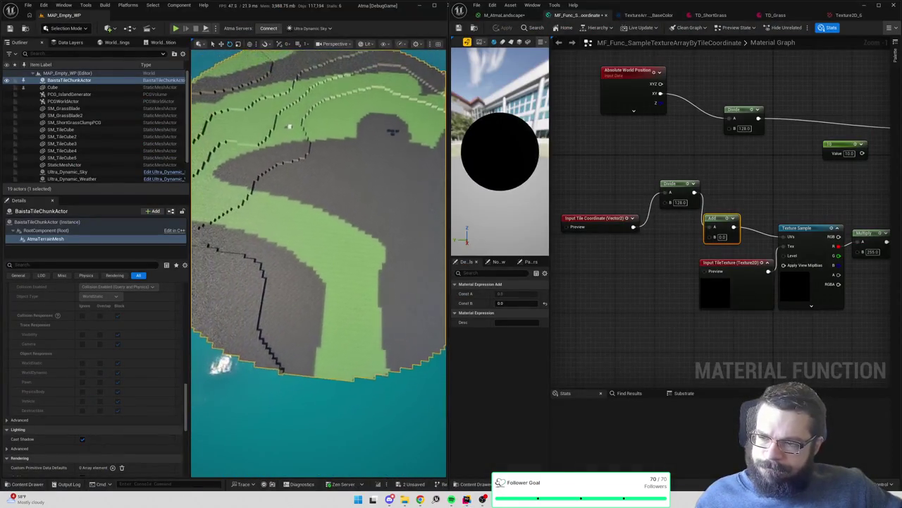
pyautogui.scroll(-3, 318, 205)
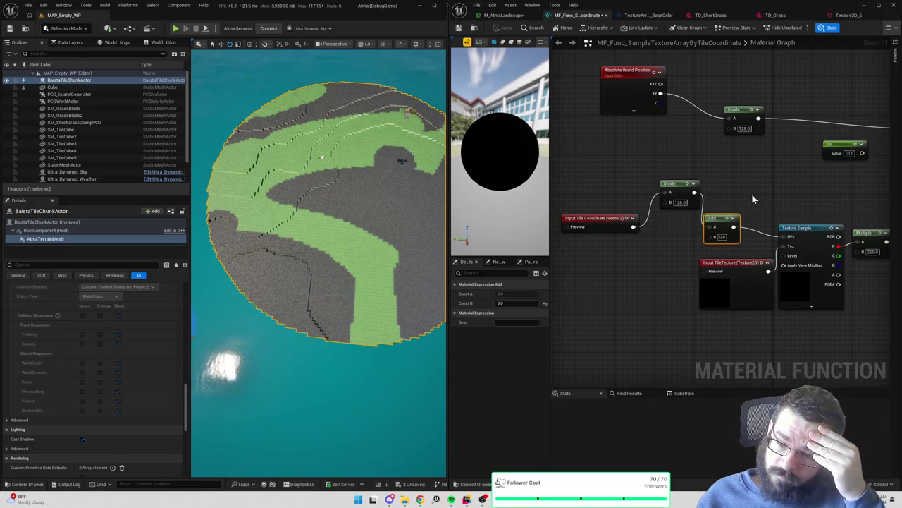
pyautogui.moveTo(317, 261)
pyautogui.mouseDown()
pyautogui.moveTo(317, 233)
pyautogui.moveTo(317, 261)
pyautogui.moveTo(331, 261)
pyautogui.mouseUp()
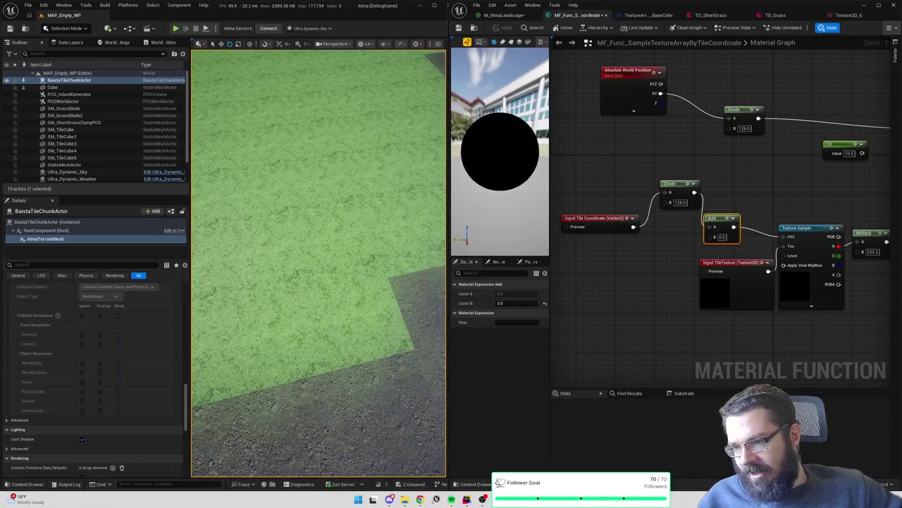
pyautogui.moveTo(323, 204); pyautogui.dragTo(323, 199)
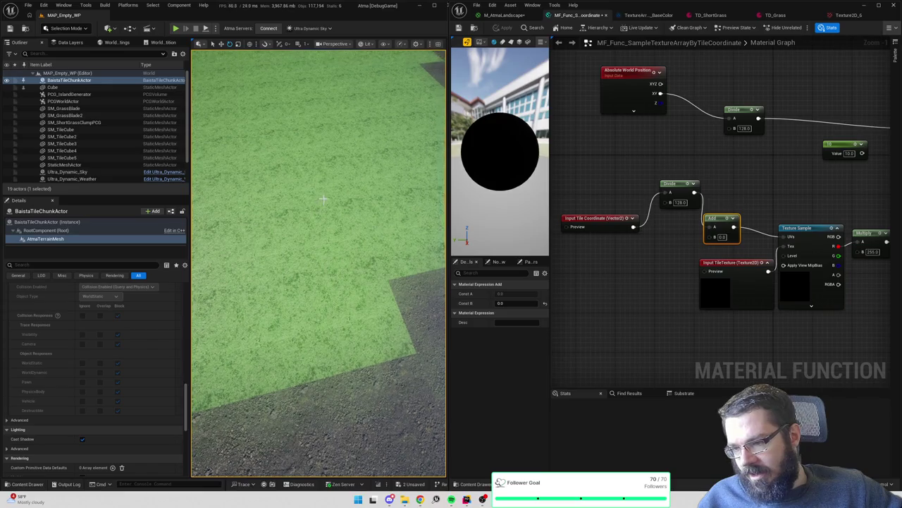
pyautogui.click(667, 15)
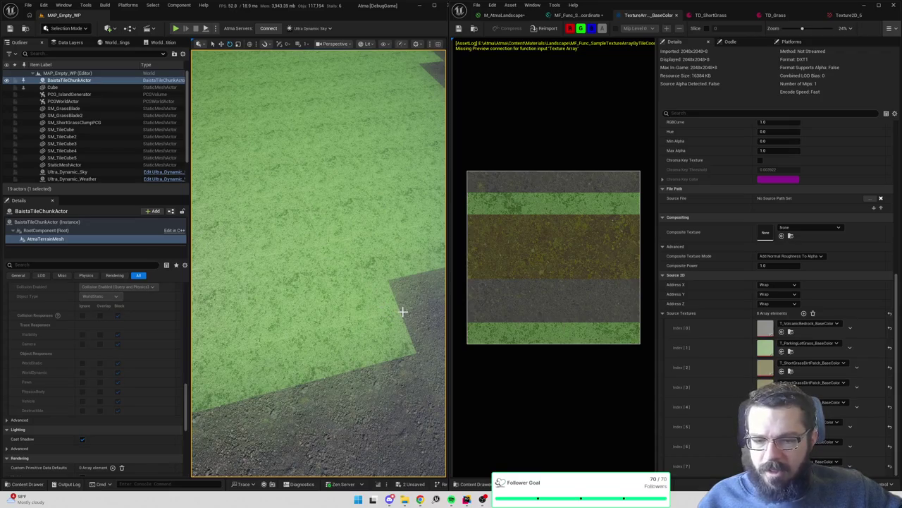
# Compare the TD_ShortGrass, Texture2D_6, TD_Grass and M_AtmaLandscape editor tabs
pyautogui.click(730, 15)
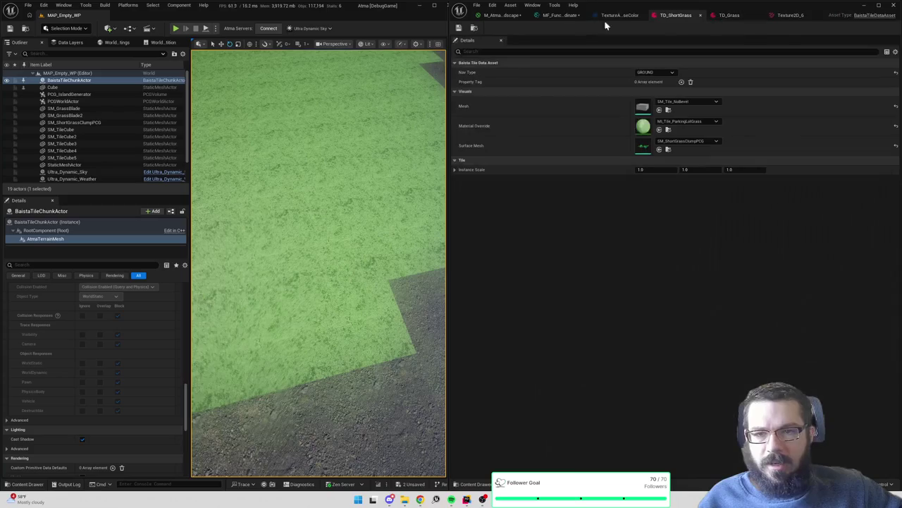
pyautogui.click(791, 15)
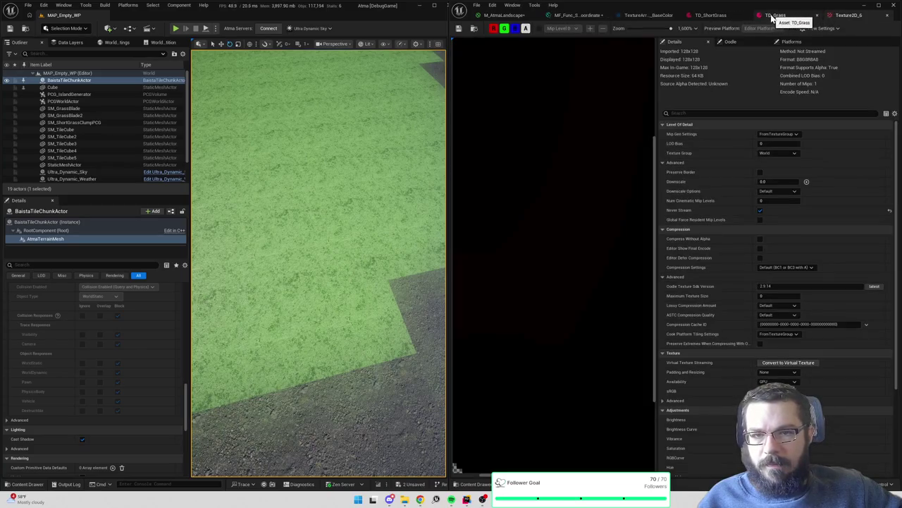
pyautogui.click(776, 15)
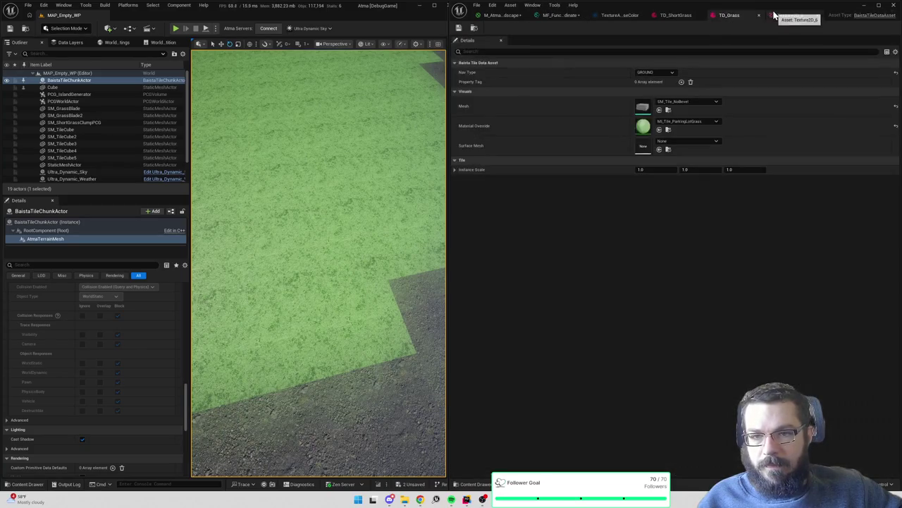
pyautogui.click(692, 16)
pyautogui.click(739, 15)
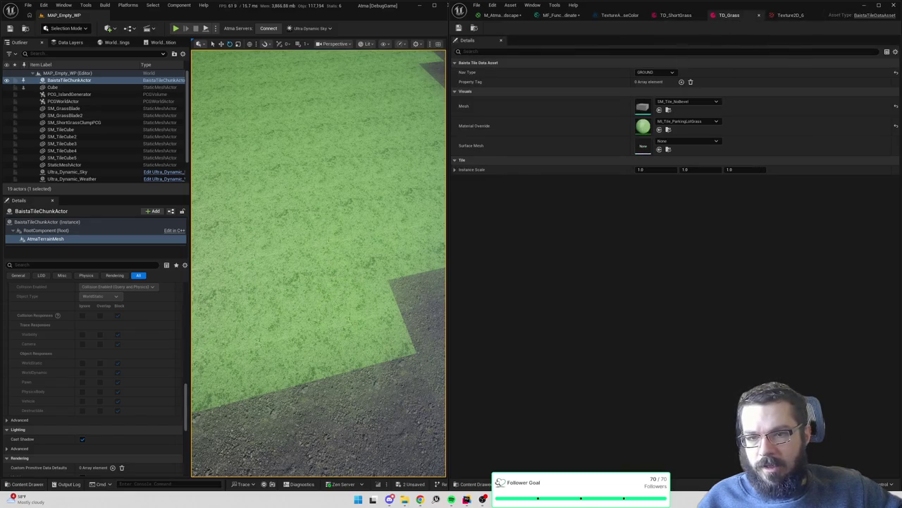
pyautogui.click(561, 15)
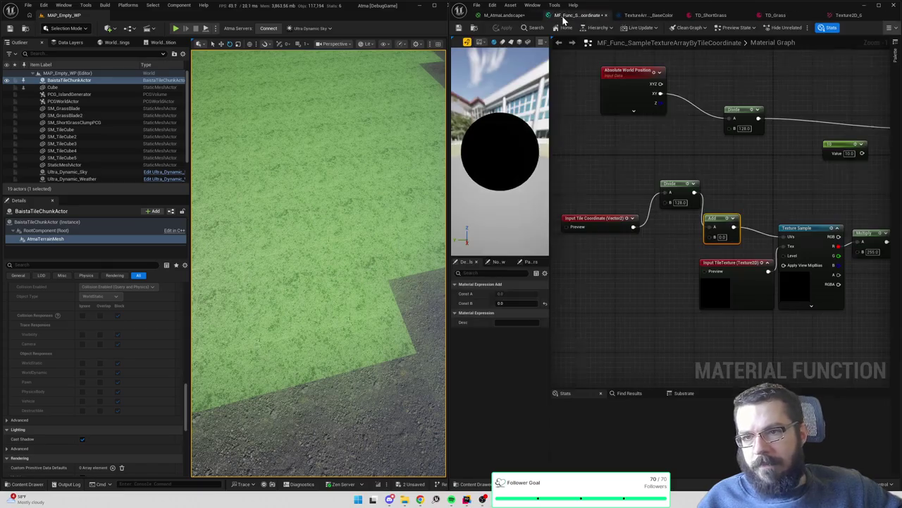
pyautogui.click(504, 15)
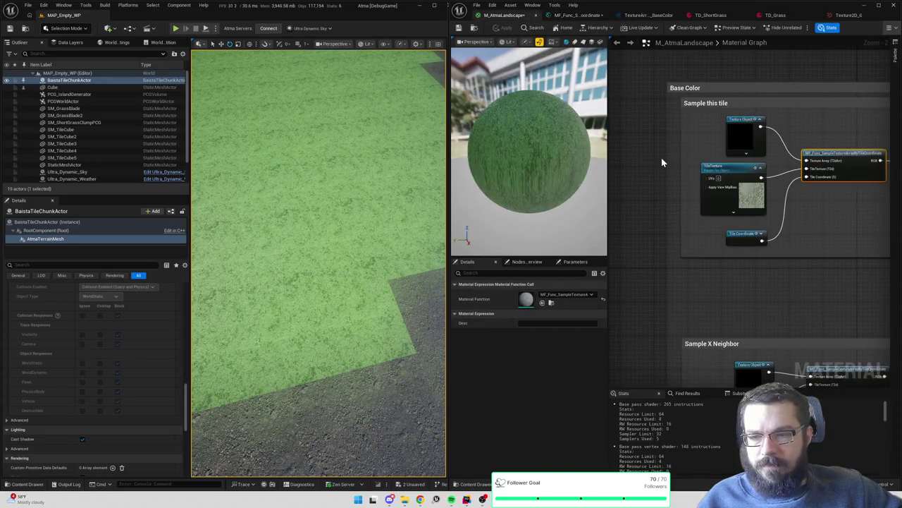
# From TD_ShortGrass, open MI_Tile_ParkingLotGrass and its parent M_TileMaster material
pyautogui.click(710, 15)
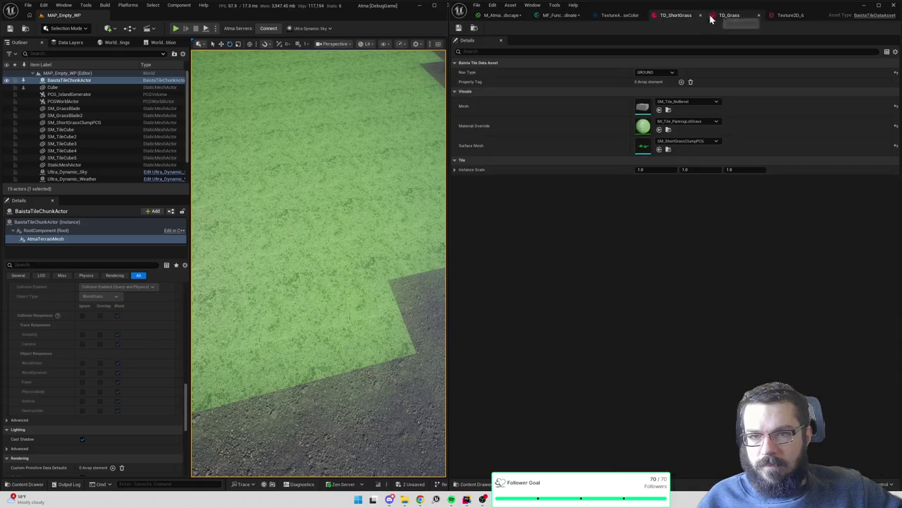
pyautogui.doubleClick(643, 127)
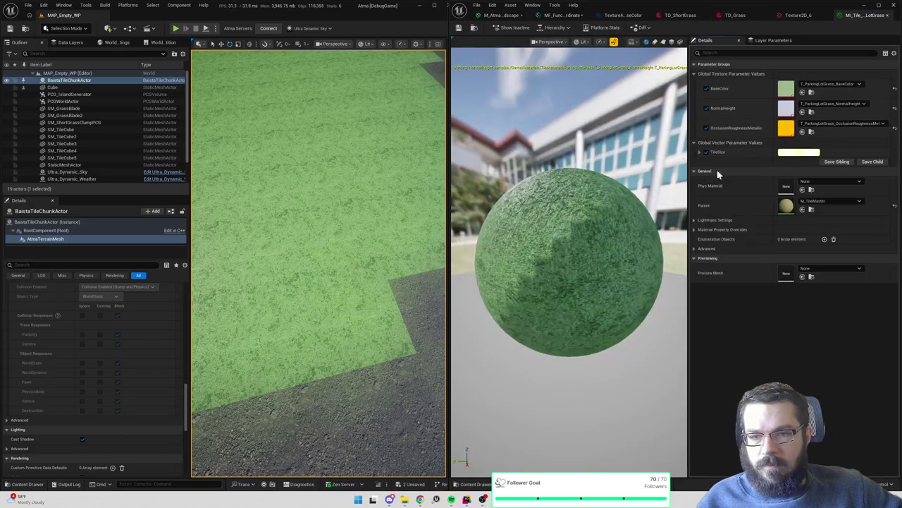
pyautogui.doubleClick(786, 205)
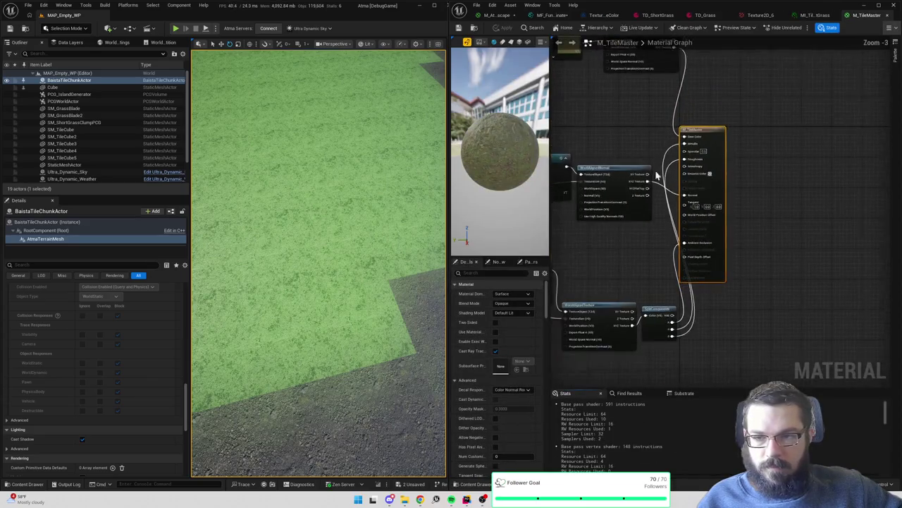
# Pan the M_TileMaster graph across its sampling nodes, then lower the AtmaTerrainMesh component to Z -37
pyautogui.moveTo(719, 146)
pyautogui.mouseDown()
pyautogui.moveTo(812, 205)
pyautogui.moveTo(810, 158)
pyautogui.mouseUp()
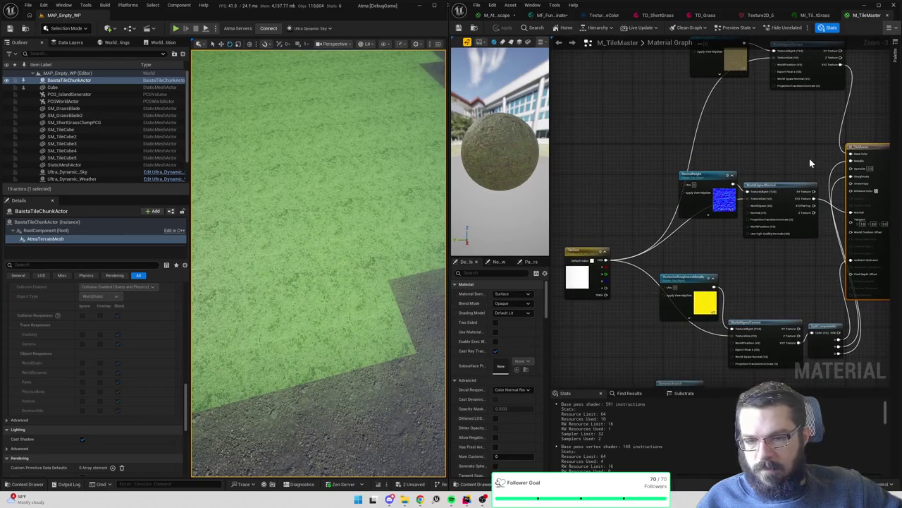
pyautogui.moveTo(810, 163); pyautogui.dragTo(767, 116)
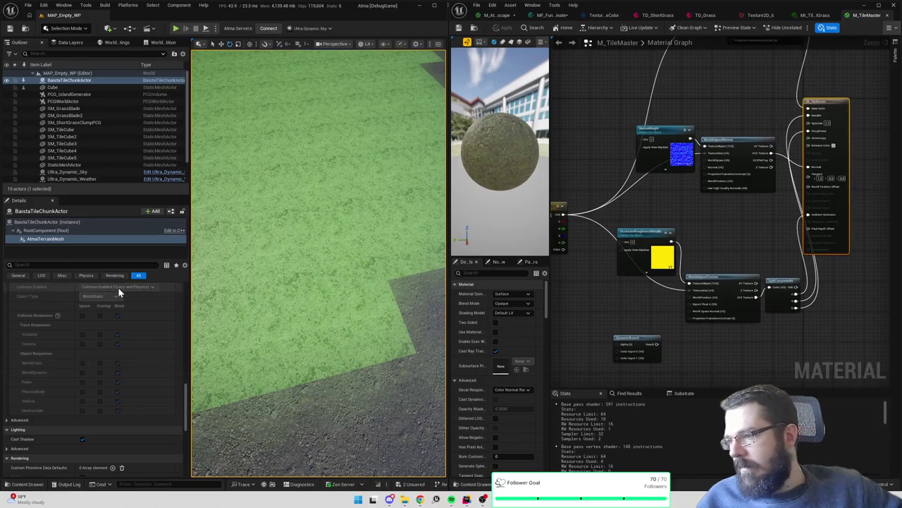
pyautogui.click(67, 237)
pyautogui.scroll(5, 99, 296)
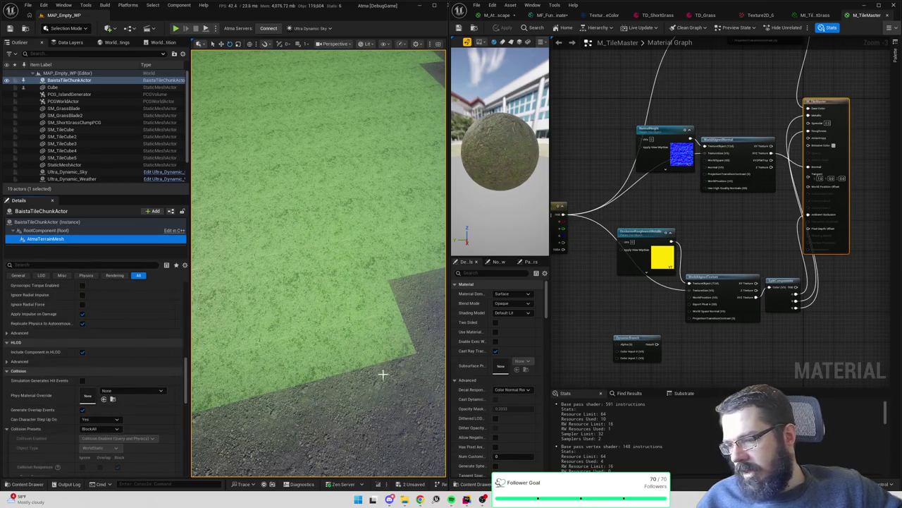
pyautogui.scroll(5, 94, 345)
pyautogui.scroll(10, 98, 335)
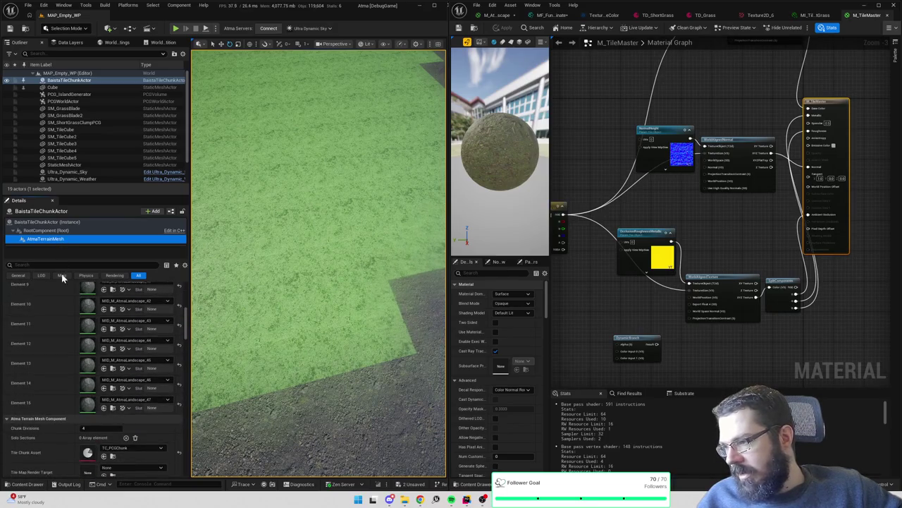
pyautogui.scroll(2, 151, 343)
pyautogui.scroll(6, 188, 325)
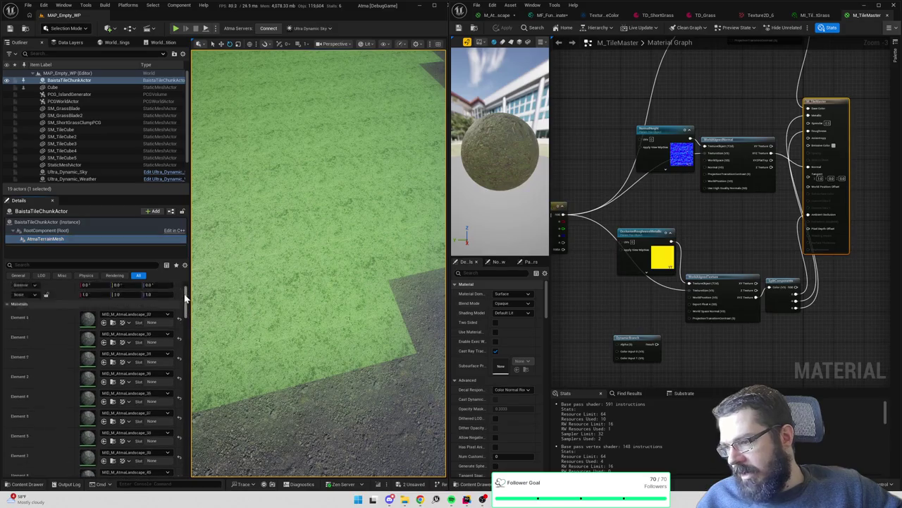
pyautogui.moveTo(145, 295); pyautogui.dragTo(119, 295)
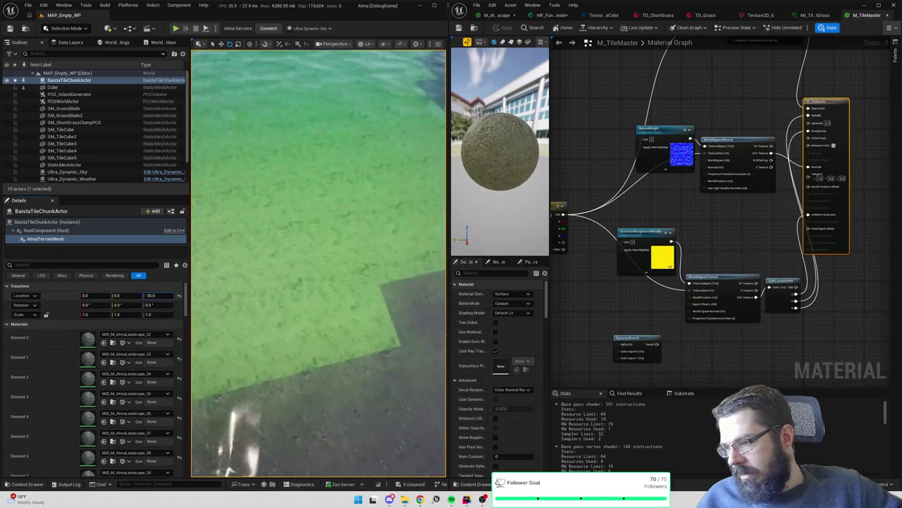
# Reload the terrain chunk with LoadChunk and return to MI_Tile_ParkingLotGrass
pyautogui.click(57, 222)
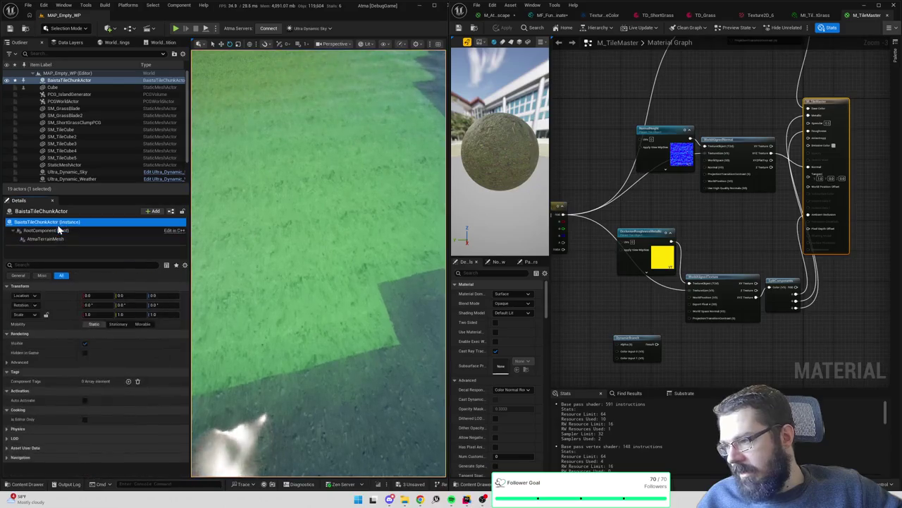
pyautogui.click(35, 382)
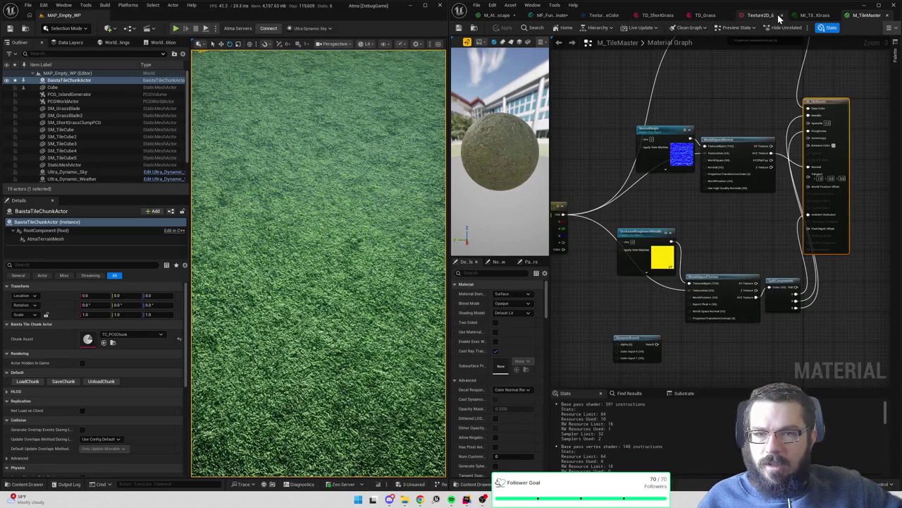
pyautogui.click(813, 17)
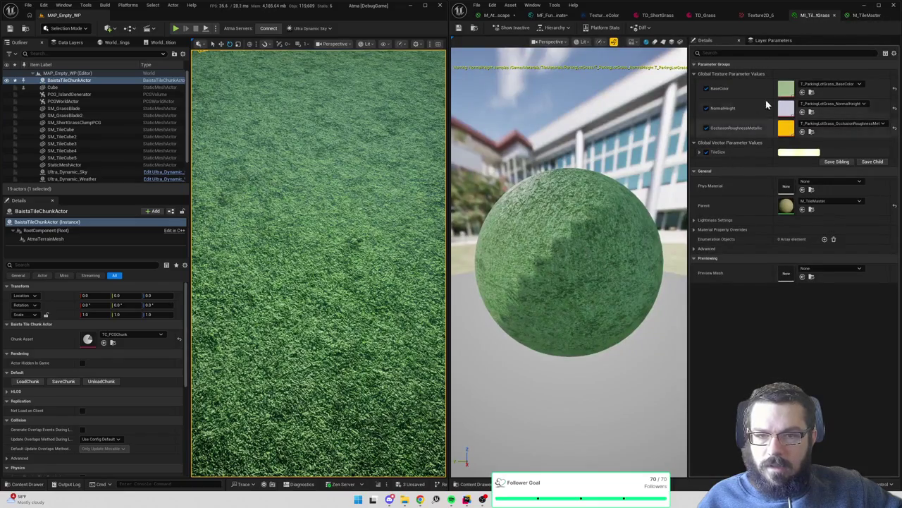
# Inspect the grass textures, the TD_Grass and short-grass data assets, and the base colour texture array
pyautogui.doubleClick(787, 91)
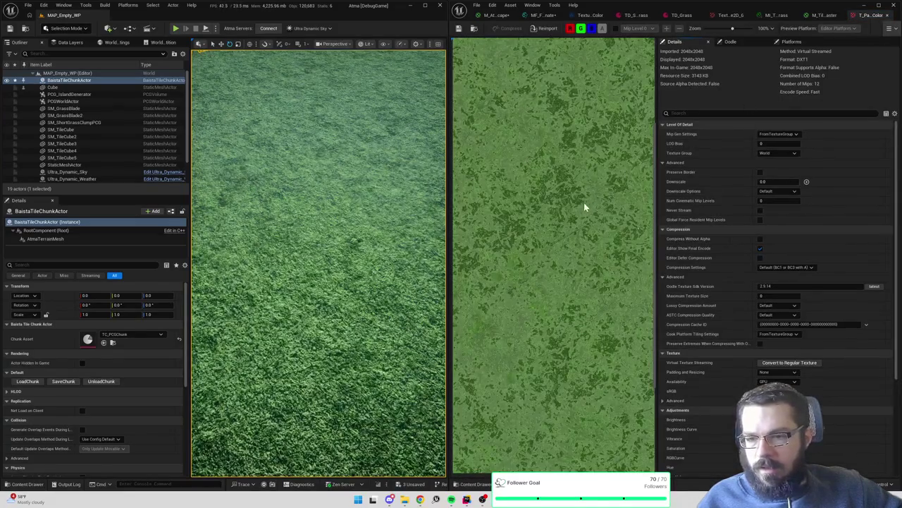
pyautogui.moveTo(448, 242); pyautogui.dragTo(387, 240)
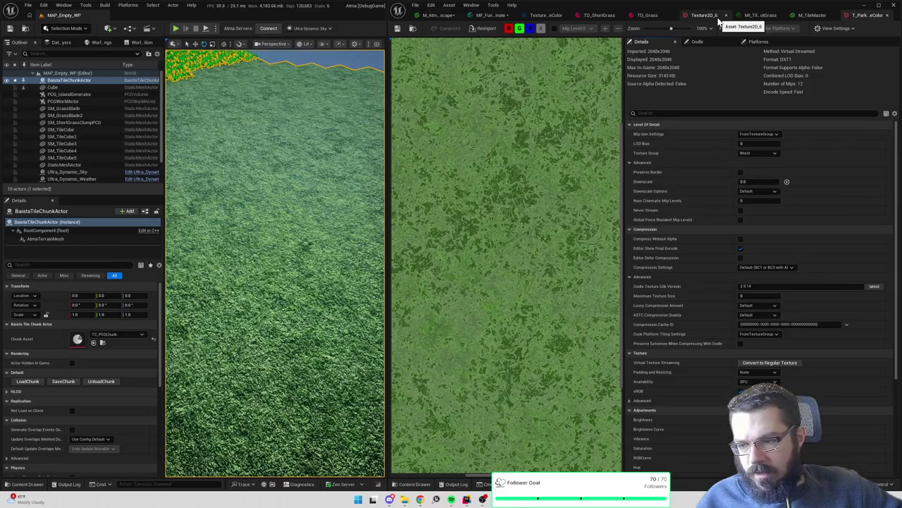
pyautogui.click(649, 15)
pyautogui.click(572, 15)
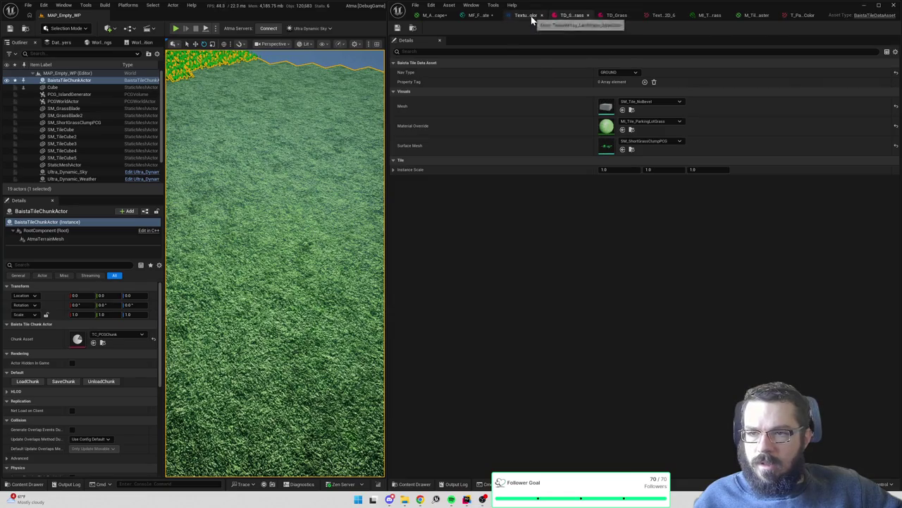
pyautogui.click(532, 17)
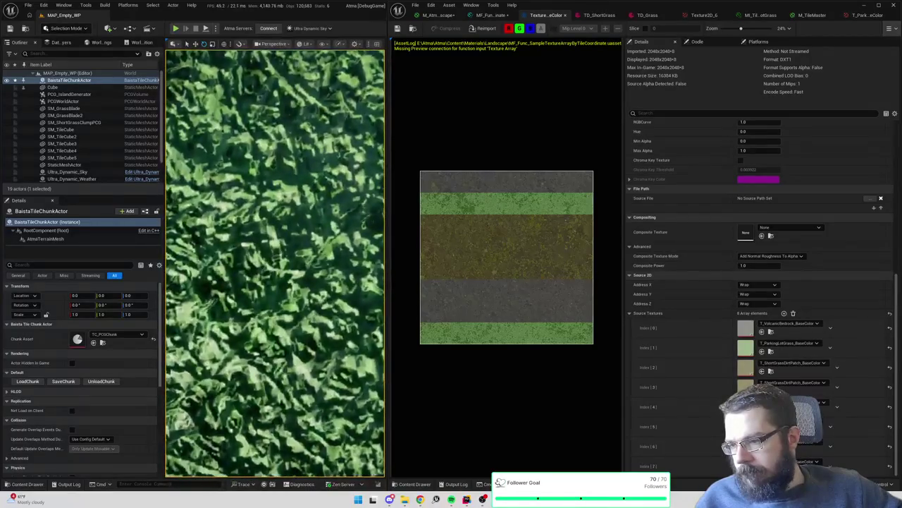
pyautogui.scroll(1, 521, 199)
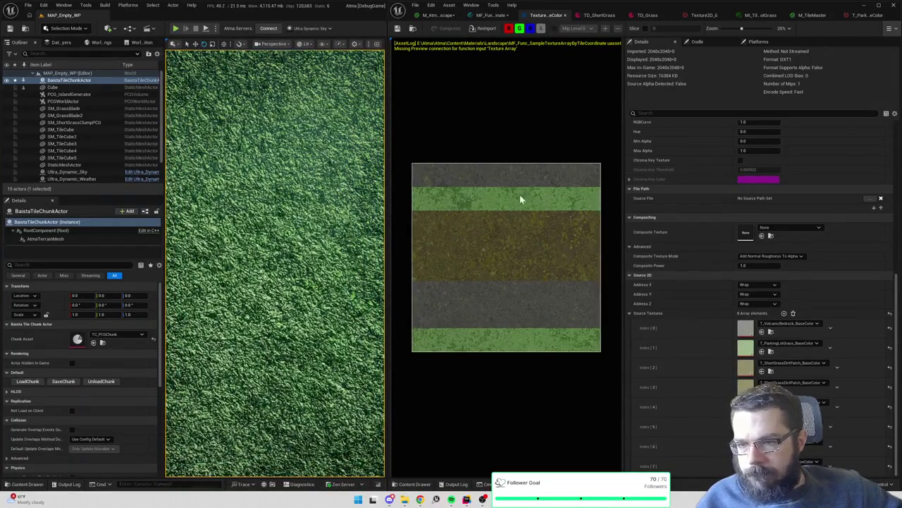
pyautogui.scroll(4, 501, 203)
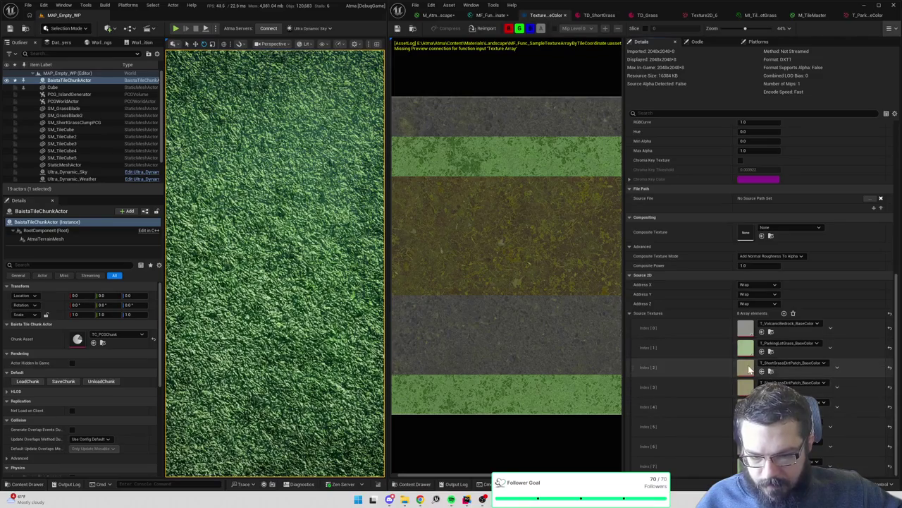
pyautogui.doubleClick(746, 387)
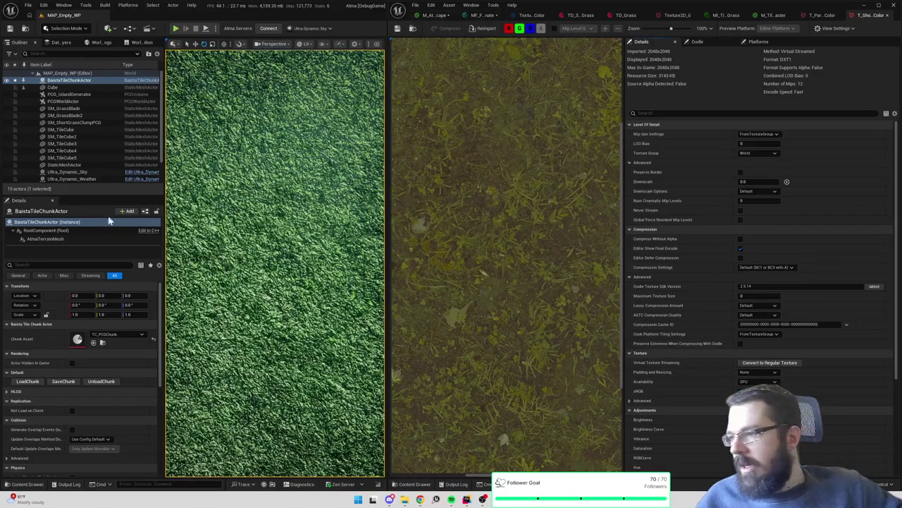
# Unload the terrain chunk and reset the AtmaTerrainMesh Location Z to 0
pyautogui.click(101, 381)
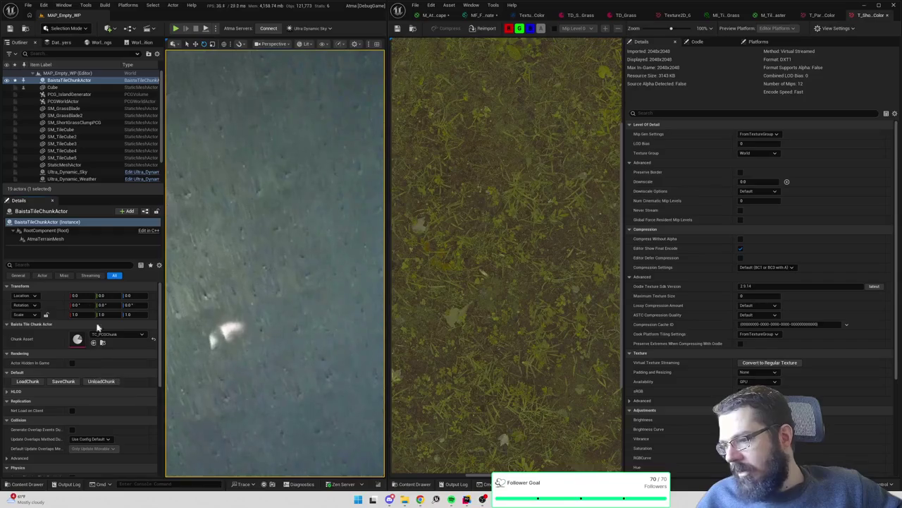
pyautogui.click(55, 241)
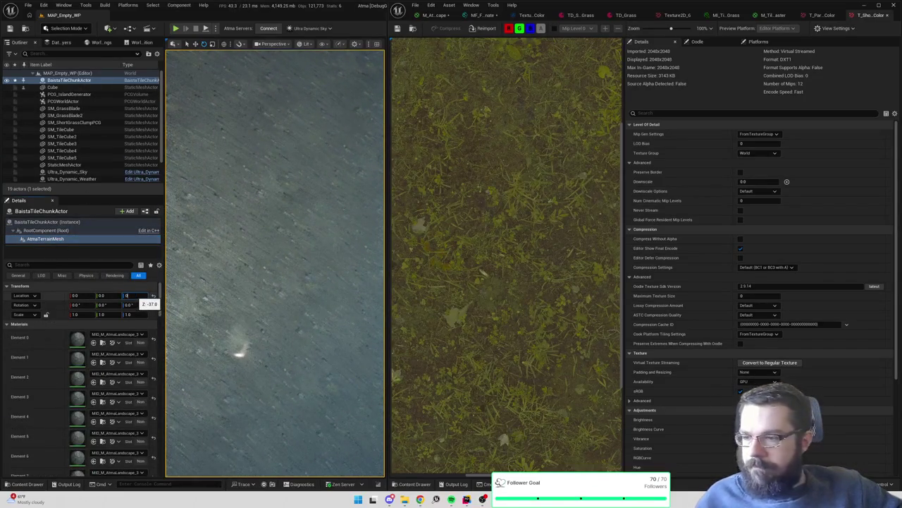
pyautogui.press('Return')
pyautogui.moveTo(288, 314)
pyautogui.mouseDown()
pyautogui.moveTo(288, 282)
pyautogui.moveTo(289, 353)
pyautogui.mouseUp()
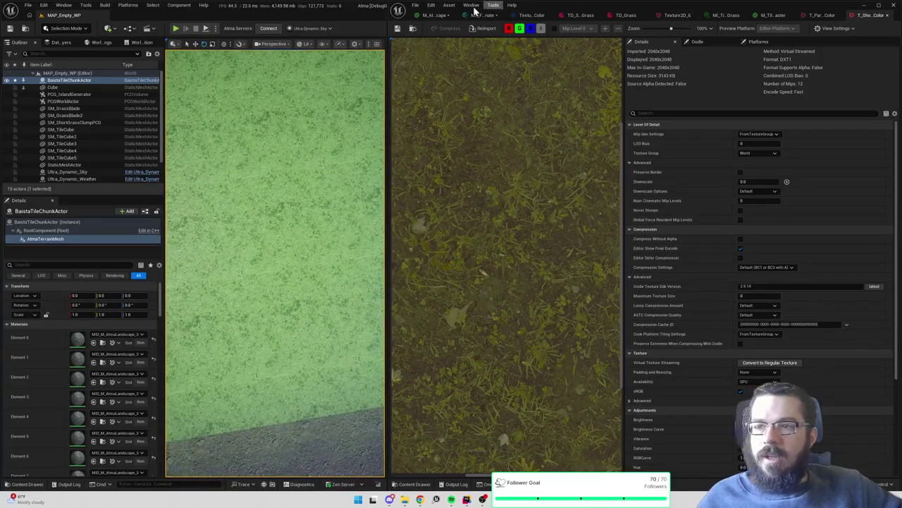
pyautogui.click(445, 14)
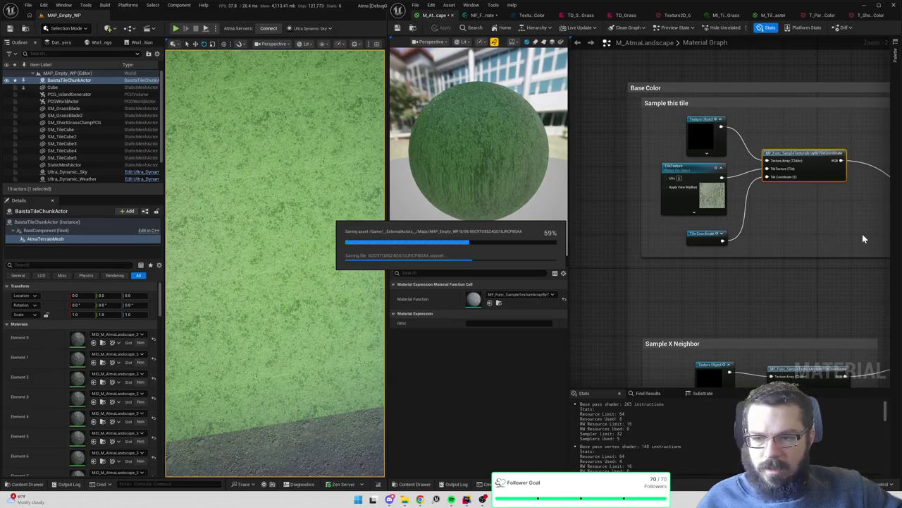
# Move Blended Color Map beside the output and apply the material with Normal disconnected
pyautogui.scroll(-5, 863, 232)
pyautogui.scroll(2, 781, 183)
pyautogui.scroll(3, 781, 183)
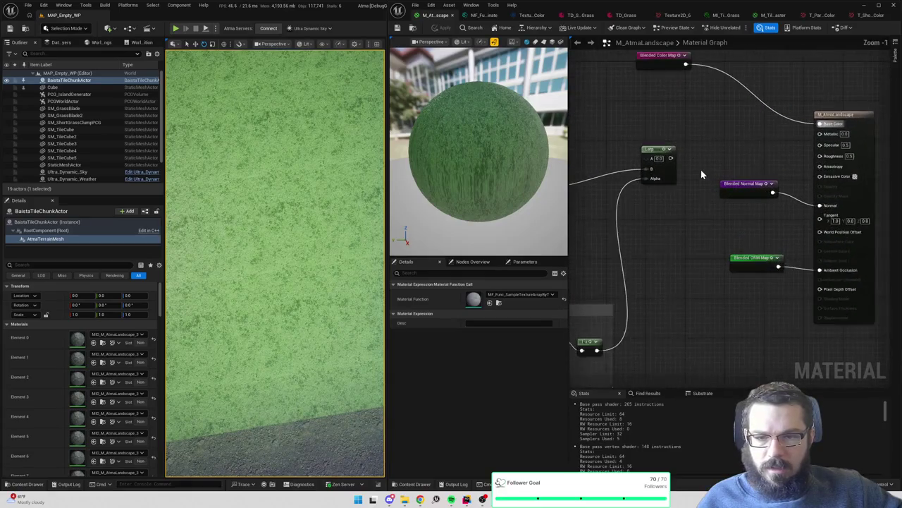
pyautogui.moveTo(664, 57); pyautogui.dragTo(769, 110)
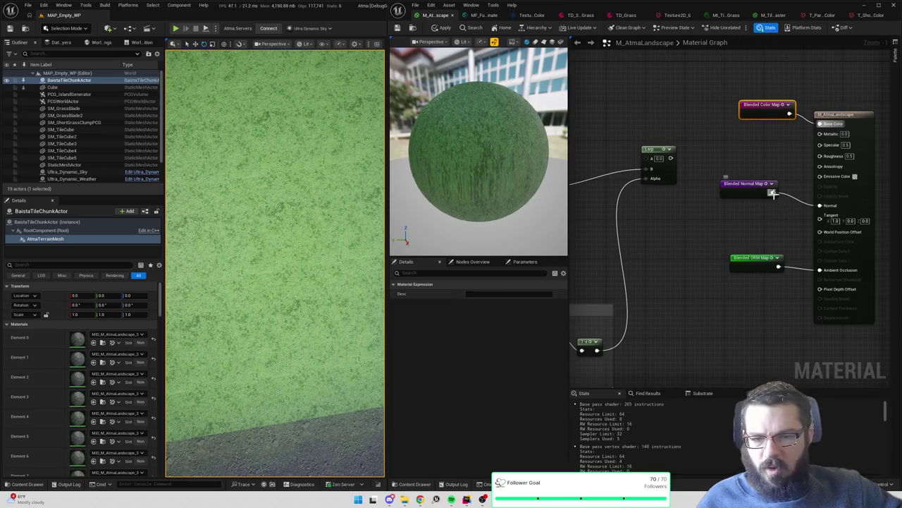
pyautogui.keyDown('alt'); pyautogui.click(773, 194); pyautogui.keyUp('alt')
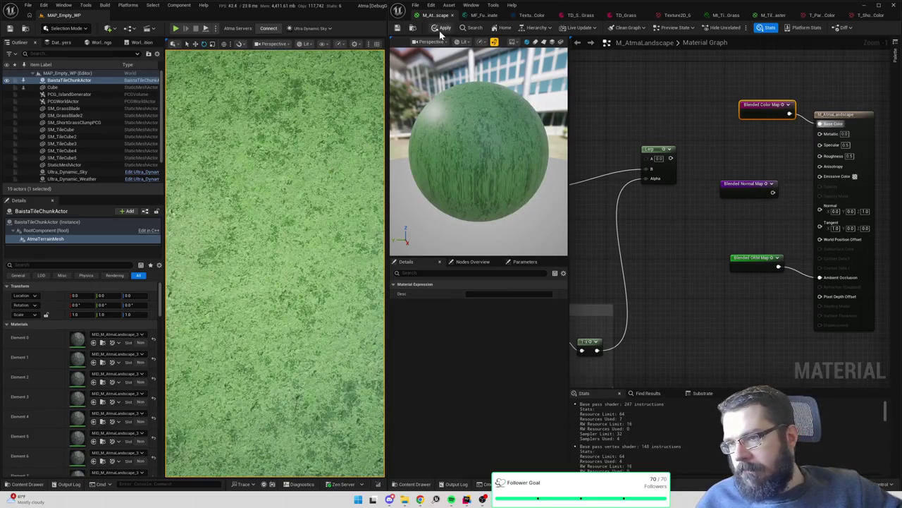
pyautogui.click(441, 29)
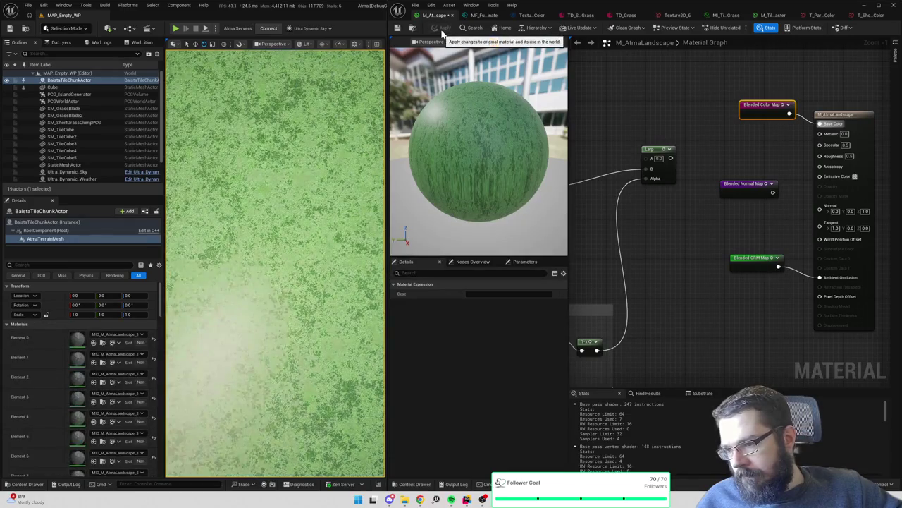
# Apply without Ambient Occlusion, reconnect Blended Normal Map to Normal, and leave AO unconnected
pyautogui.keyDown('alt'); pyautogui.click(776, 269); pyautogui.keyUp('alt')
pyautogui.click(445, 28)
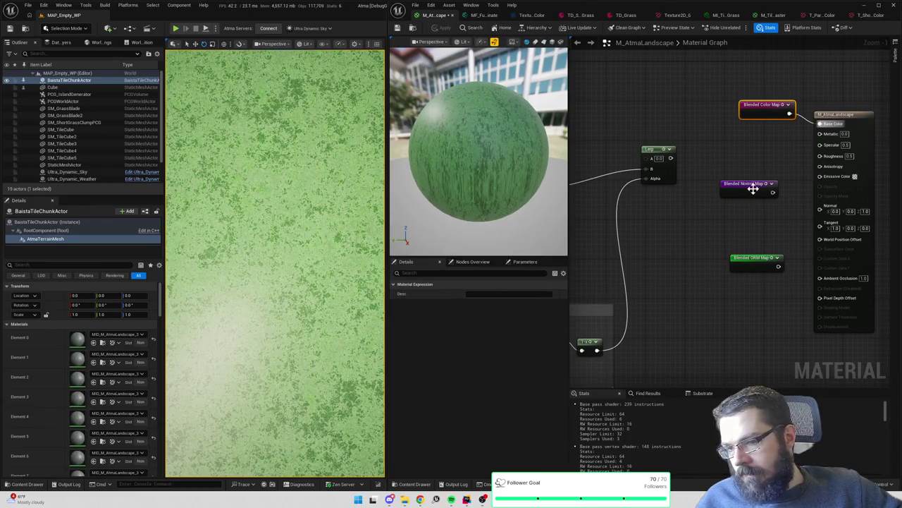
pyautogui.moveTo(772, 191)
pyautogui.mouseDown()
pyautogui.moveTo(839, 169)
pyautogui.moveTo(826, 205)
pyautogui.mouseUp()
pyautogui.click(439, 28)
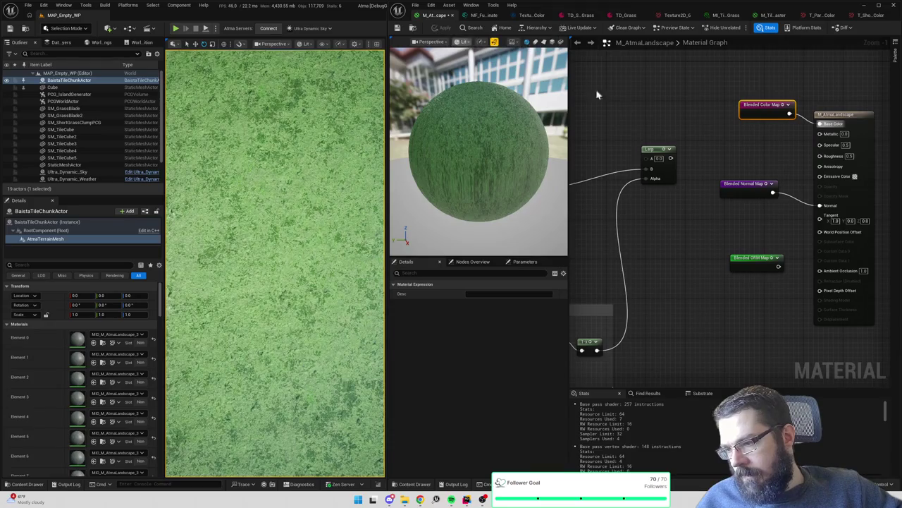
pyautogui.moveTo(774, 263)
pyautogui.mouseDown()
pyautogui.moveTo(822, 271)
pyautogui.moveTo(712, 270)
pyautogui.moveTo(760, 257)
pyautogui.moveTo(734, 258)
pyautogui.mouseUp()
pyautogui.click(730, 257)
pyautogui.click(731, 256)
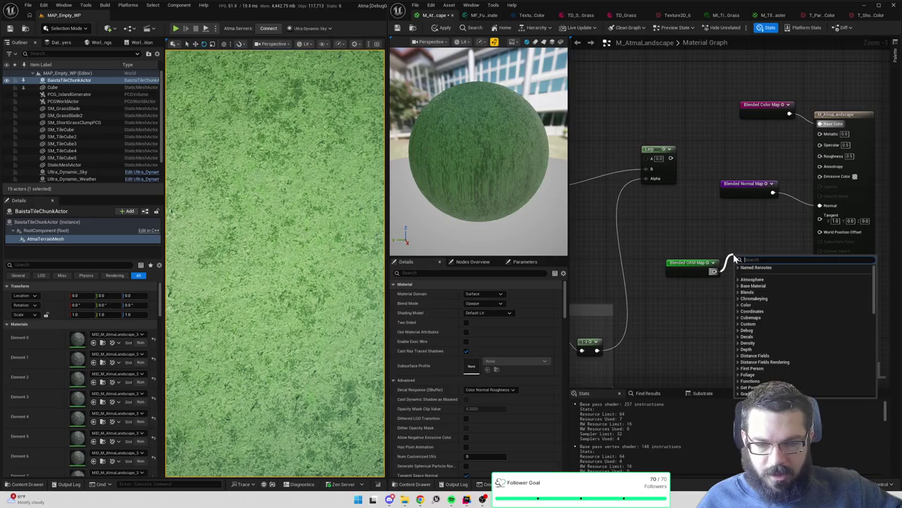
# Add a SplitComponents node wiring R to Ambient Occlusion and G to Roughness, then apply
pyautogui.write('component')
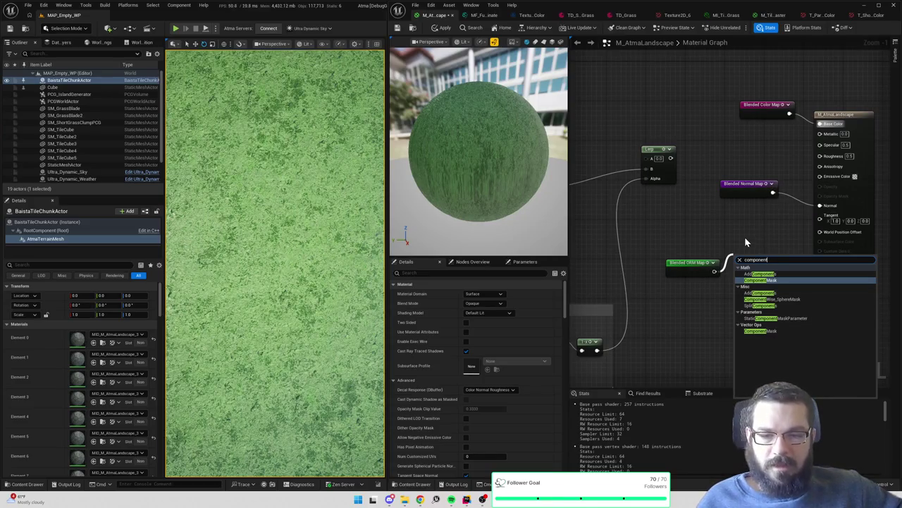
pyautogui.click(762, 310)
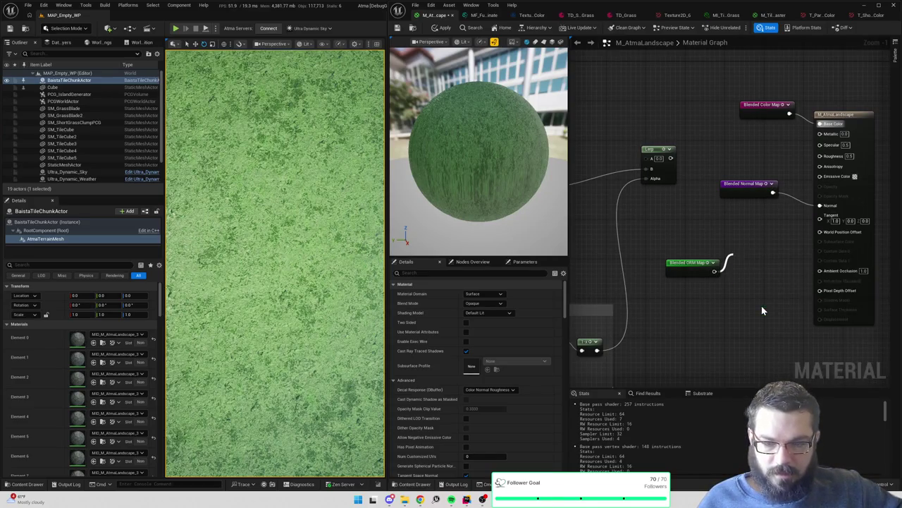
pyautogui.moveTo(770, 275)
pyautogui.mouseDown()
pyautogui.moveTo(818, 119)
pyautogui.moveTo(823, 274)
pyautogui.mouseUp()
pyautogui.moveTo(770, 285)
pyautogui.mouseDown()
pyautogui.moveTo(825, 163)
pyautogui.moveTo(820, 153)
pyautogui.moveTo(776, 296)
pyautogui.moveTo(820, 133)
pyautogui.mouseUp()
pyautogui.click(438, 28)
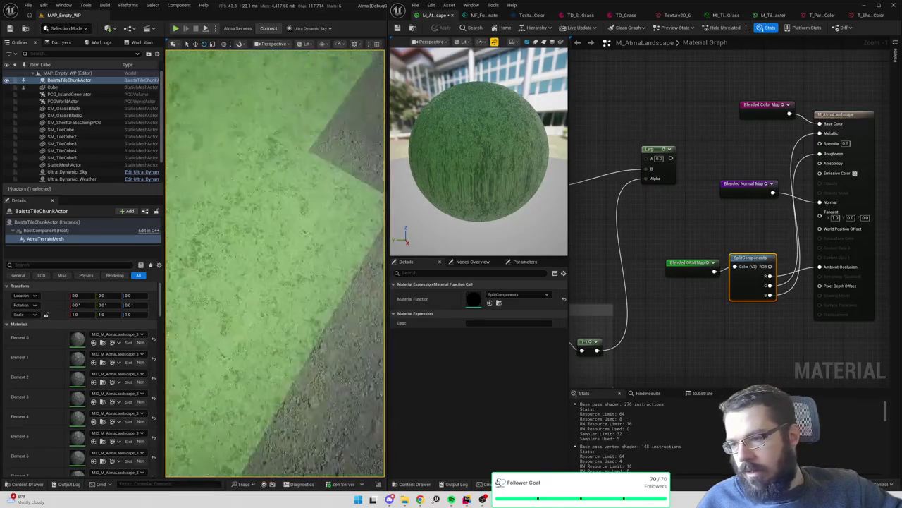
# Feed Blended ORM Map into the SplitComponents input and jump to its declaration
pyautogui.click(714, 272)
pyautogui.click(442, 28)
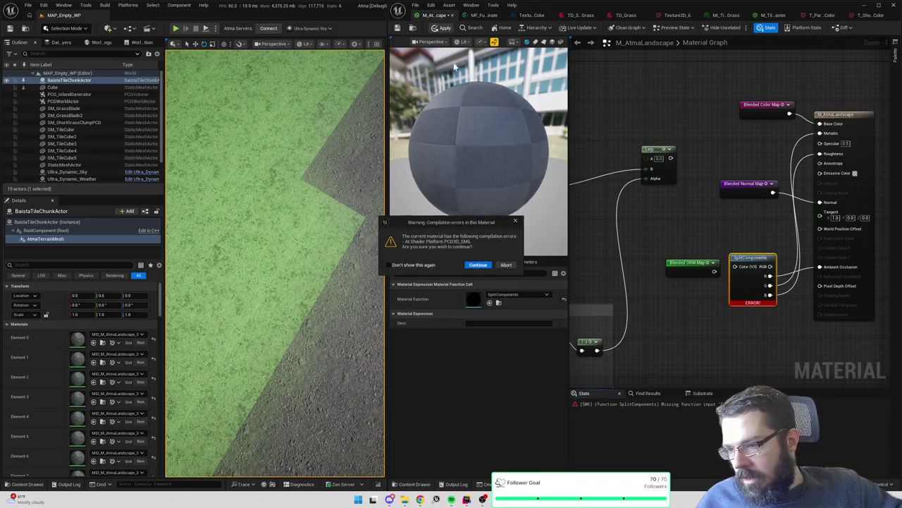
pyautogui.click(516, 222)
pyautogui.moveTo(714, 272); pyautogui.dragTo(736, 267)
pyautogui.doubleClick(683, 264)
pyautogui.scroll(3, 654, 284)
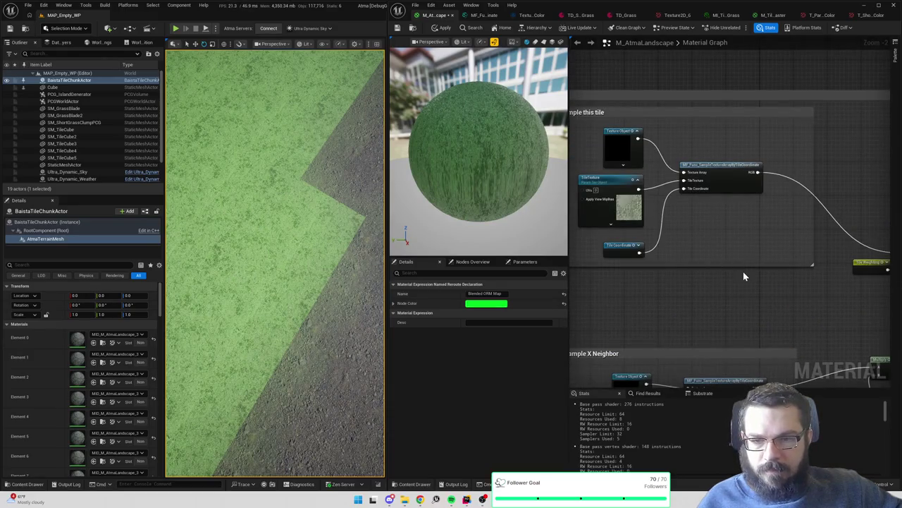
# Inspect the tile-sampling texture objects and open the landscape ORM texture array
pyautogui.click(620, 158)
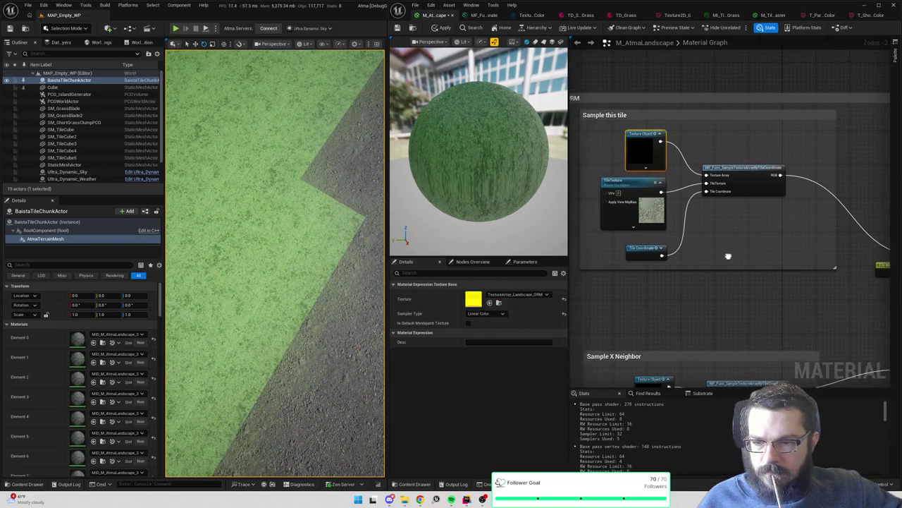
pyautogui.moveTo(733, 333); pyautogui.dragTo(736, 96)
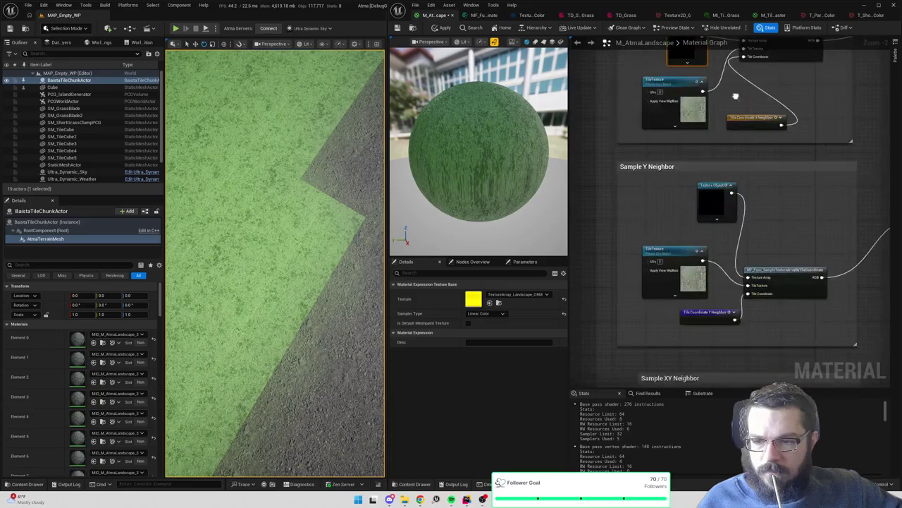
pyautogui.moveTo(733, 316); pyautogui.dragTo(691, 211)
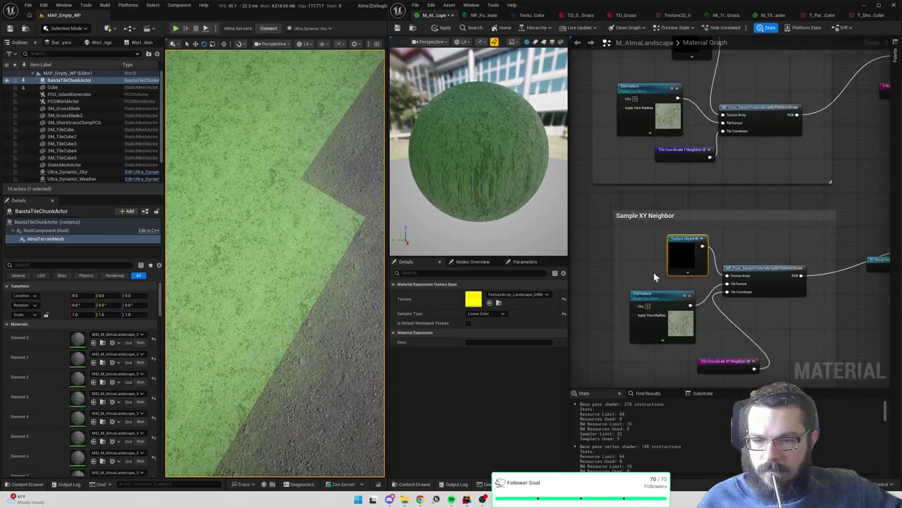
pyautogui.doubleClick(473, 301)
# Set ORM array Index [1] to T_ParkingLotGrass_OcclusionRoughnessMetallic and reopen the base colour array
pyautogui.scroll(-5, 663, 263)
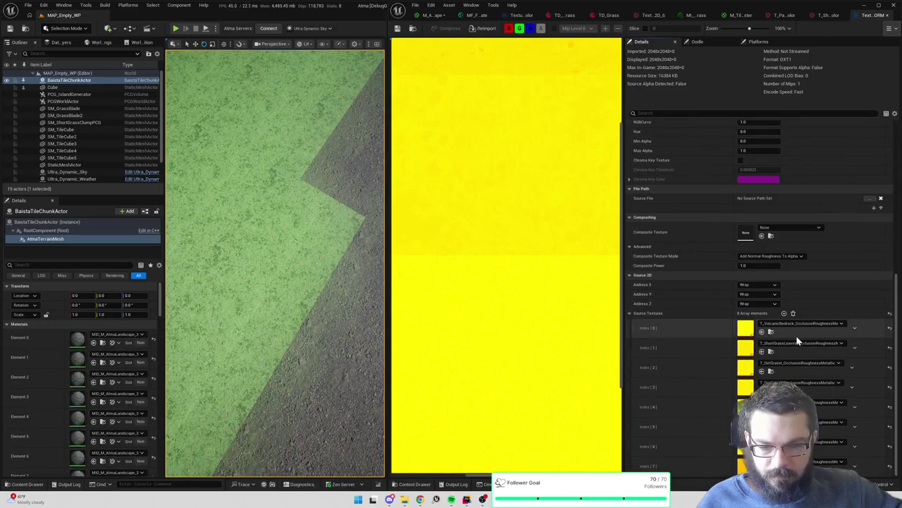
pyautogui.click(795, 343)
pyautogui.write('parkingl')
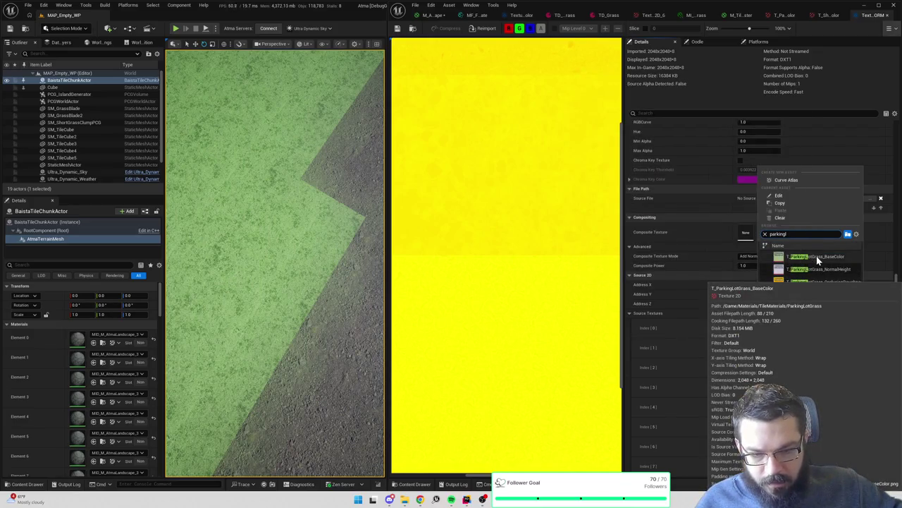
pyautogui.press('Escape')
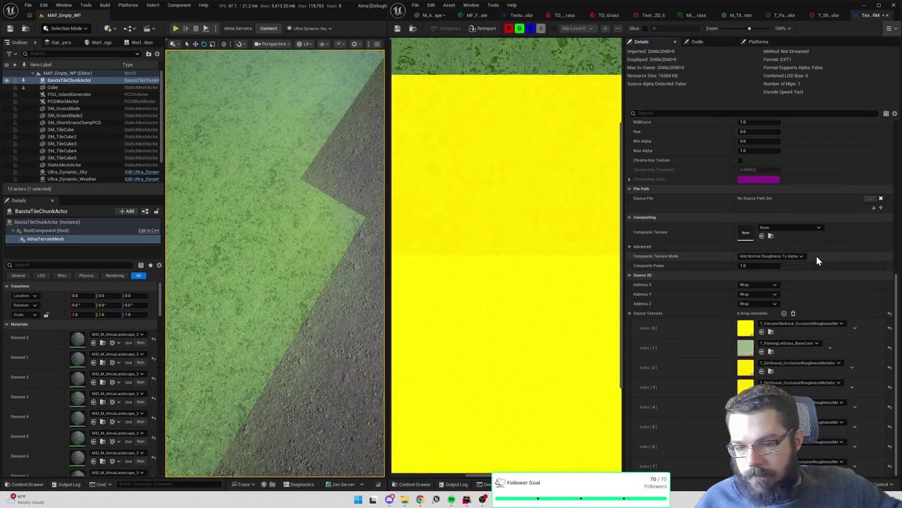
pyautogui.click(801, 342)
pyautogui.write('parking')
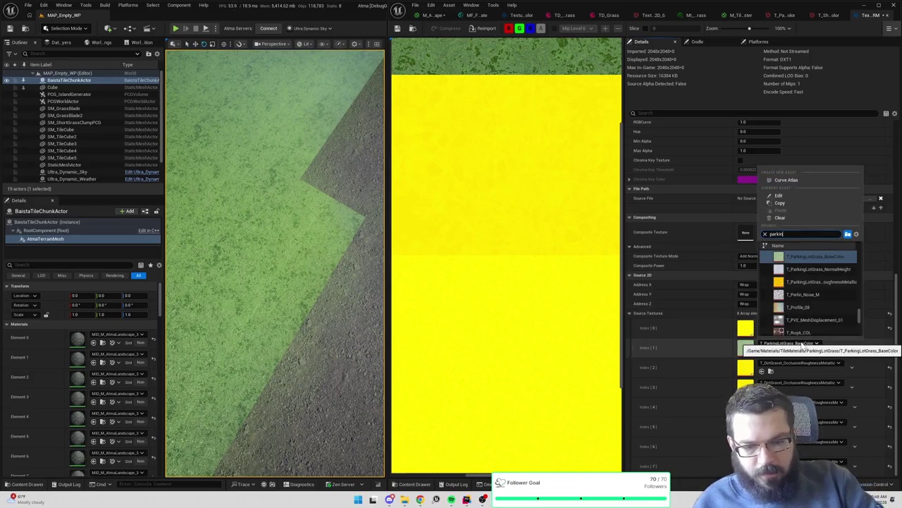
pyautogui.click(820, 281)
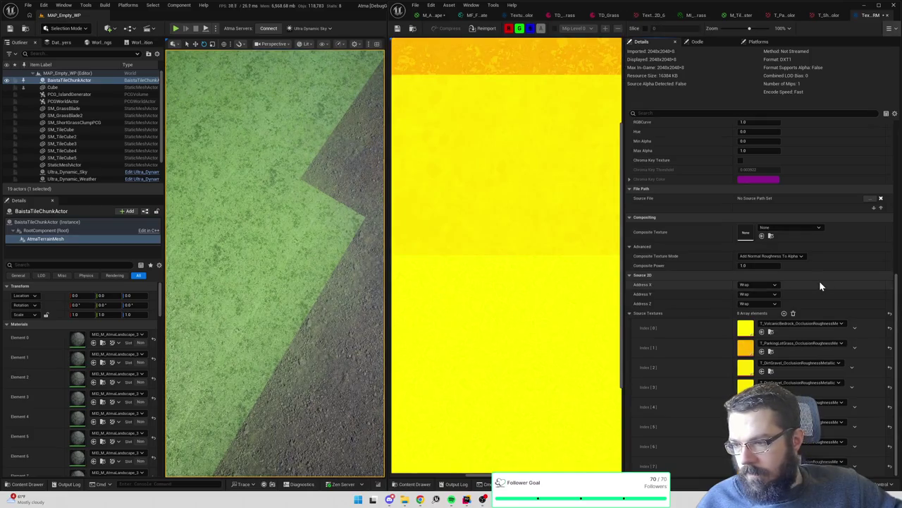
pyautogui.click(414, 28)
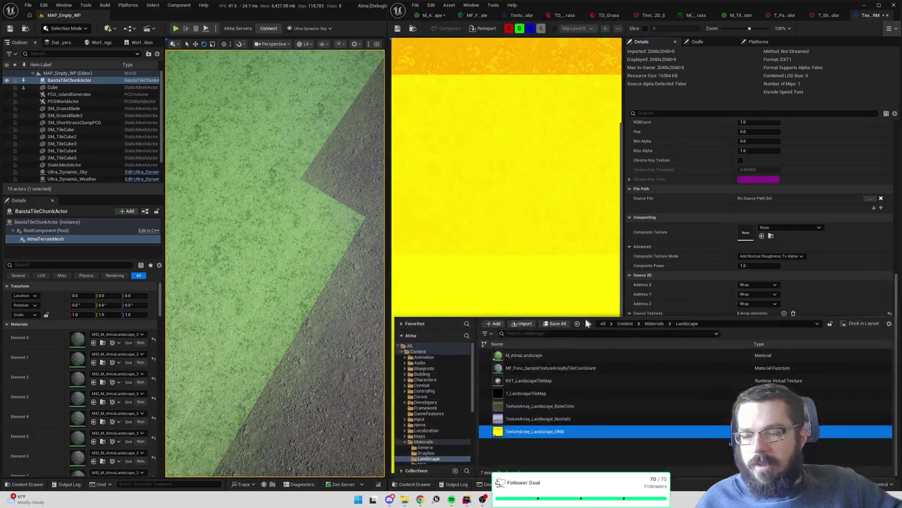
pyautogui.doubleClick(568, 411)
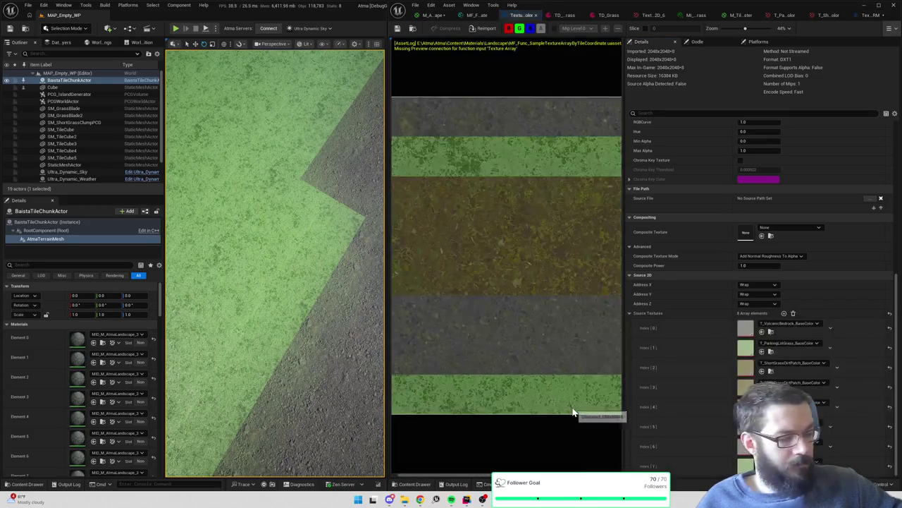
# Open the ORM texture array with the base colour array docked beside it for comparison
pyautogui.click(413, 28)
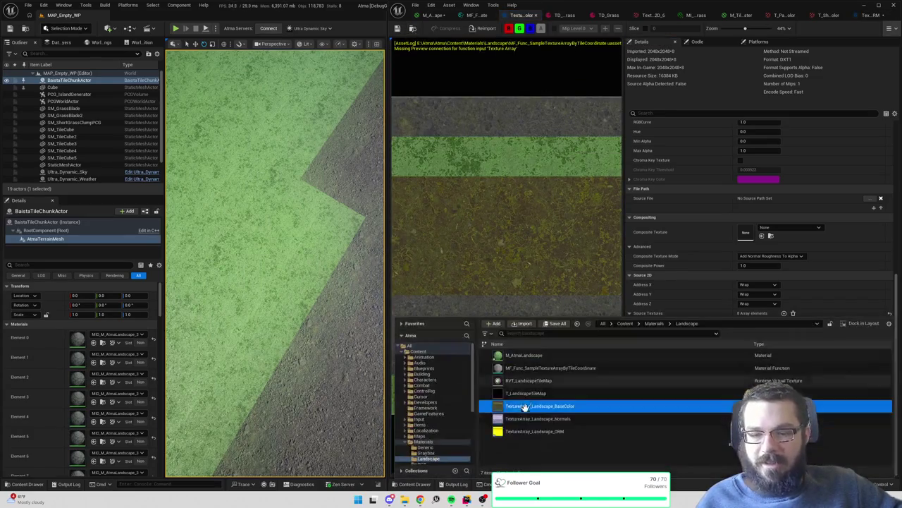
pyautogui.doubleClick(527, 432)
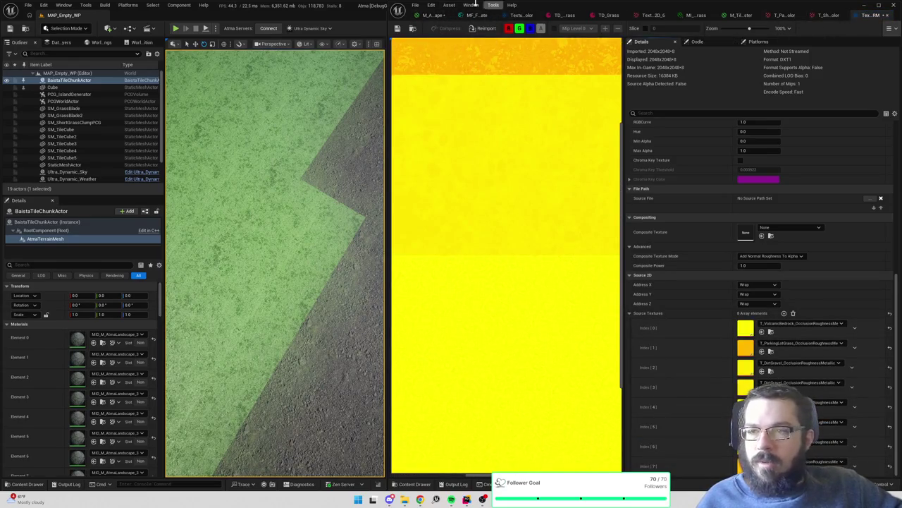
pyautogui.click(443, 16)
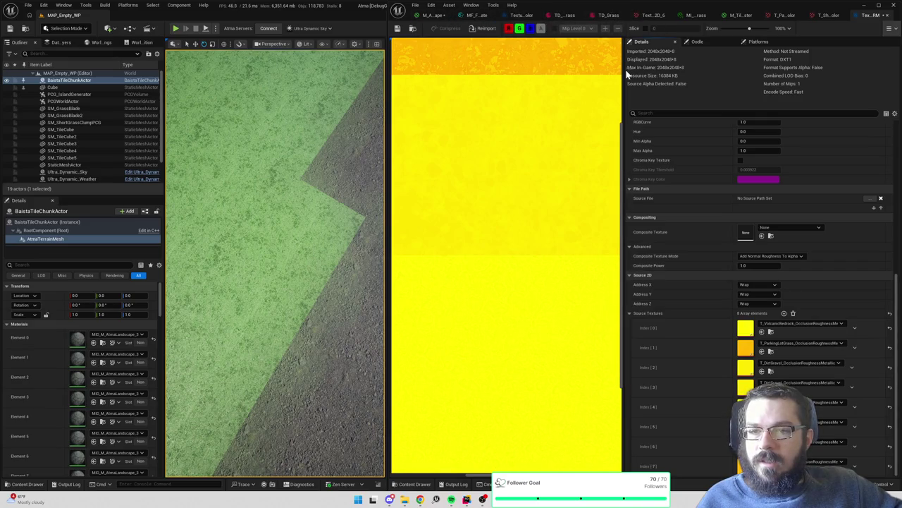
pyautogui.moveTo(624, 71); pyautogui.dragTo(668, 71)
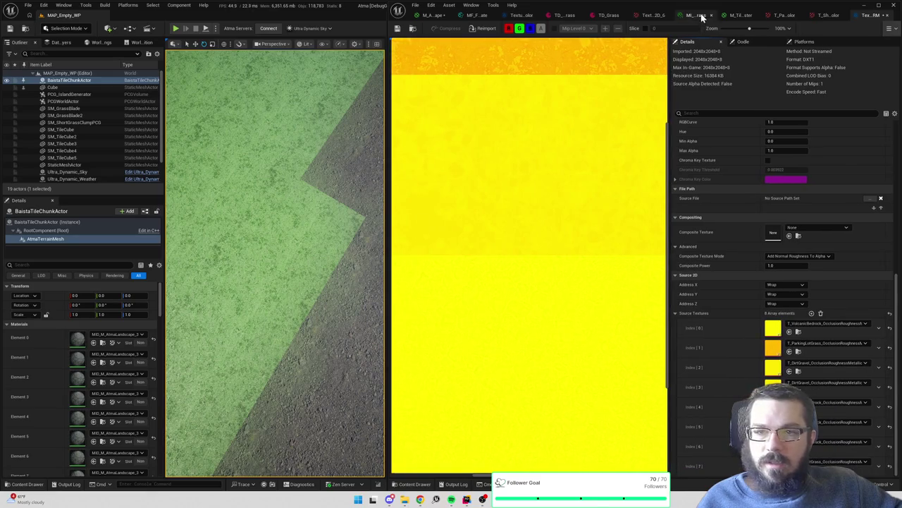
pyautogui.click(413, 29)
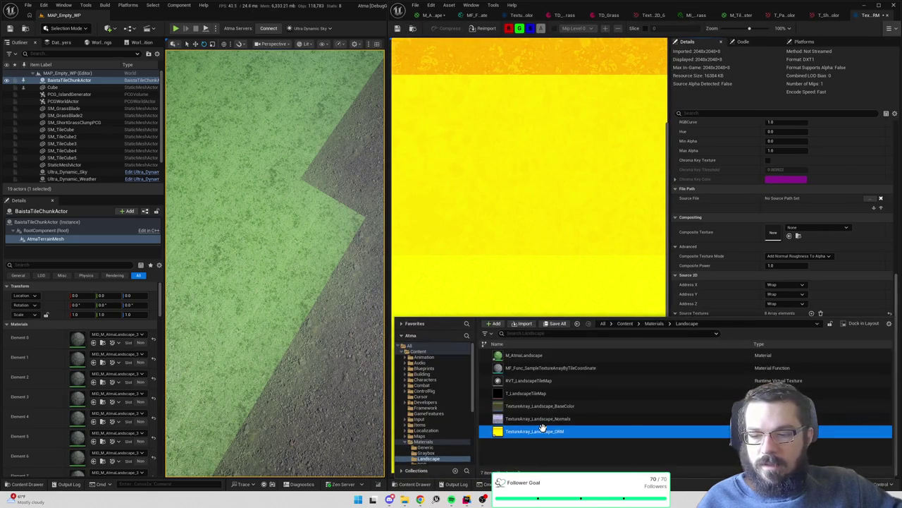
pyautogui.moveTo(543, 428)
pyautogui.moveTo(522, 14); pyautogui.dragTo(682, 17)
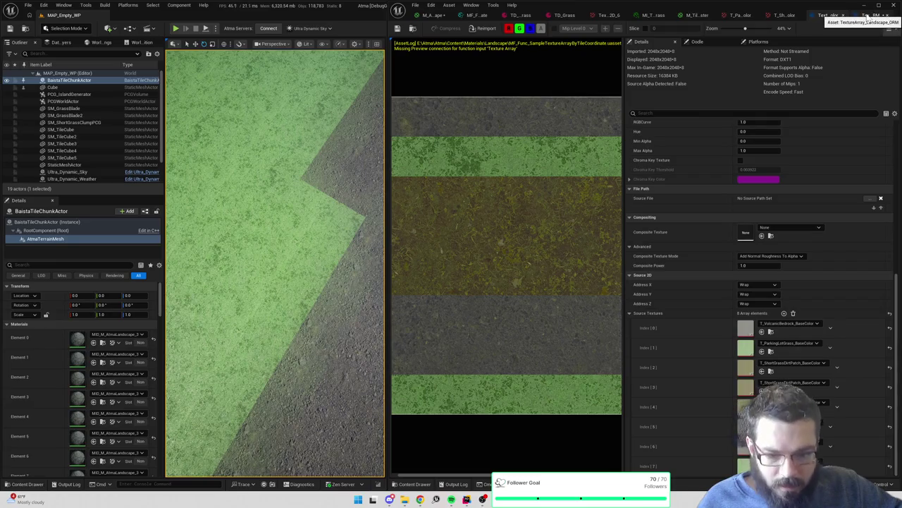
pyautogui.click(869, 15)
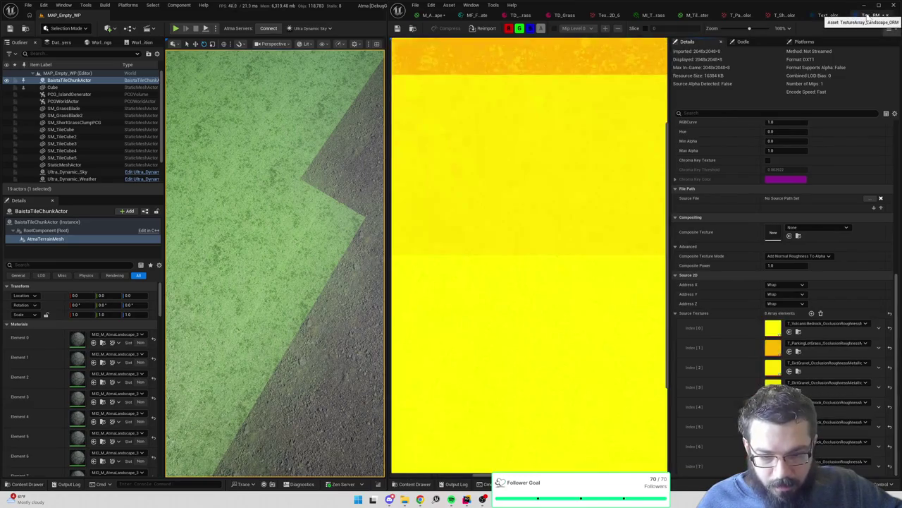
pyautogui.click(829, 15)
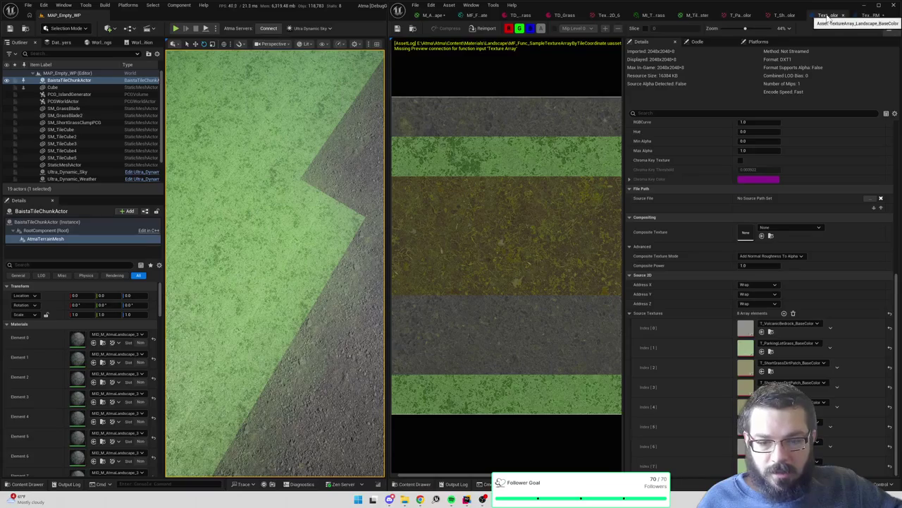
pyautogui.click(872, 16)
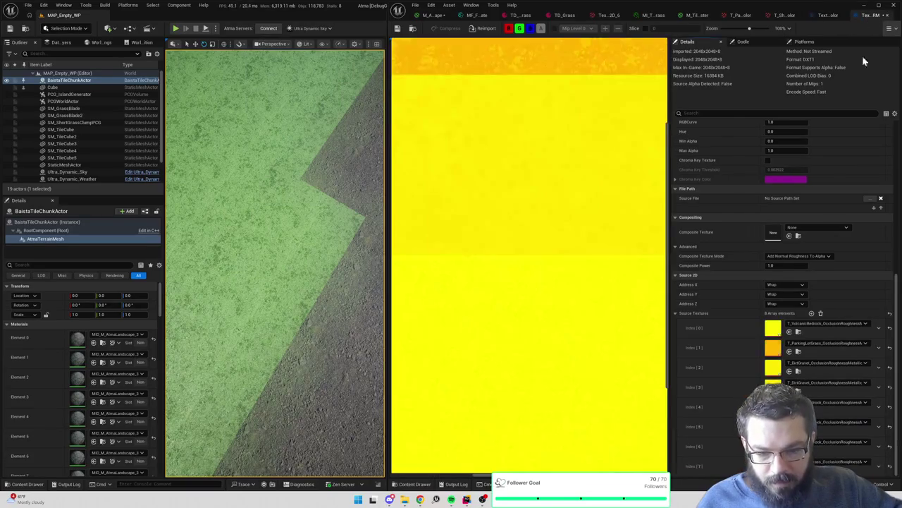
# Set ORM array Index 2 and 3 to T_ShortGrassDirtPatch_OcclusionRoughnessMetallic
pyautogui.click(828, 365)
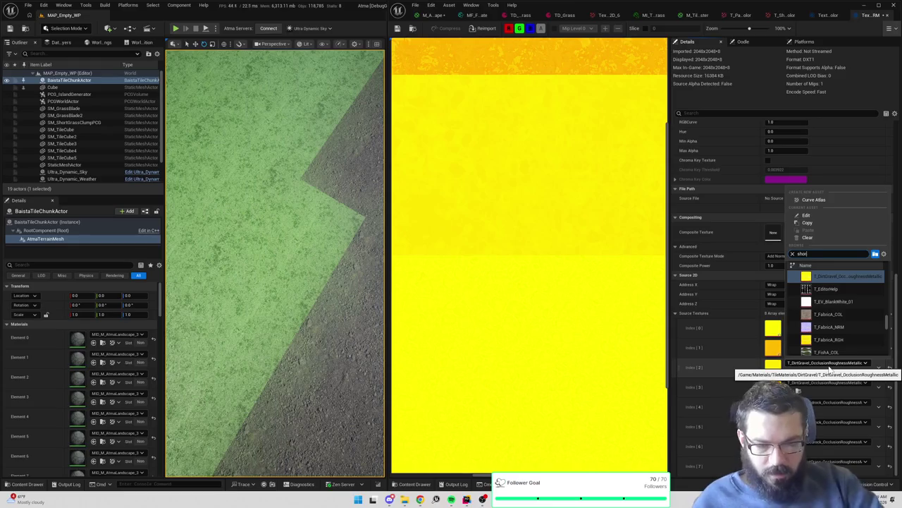
pyautogui.write('shortg')
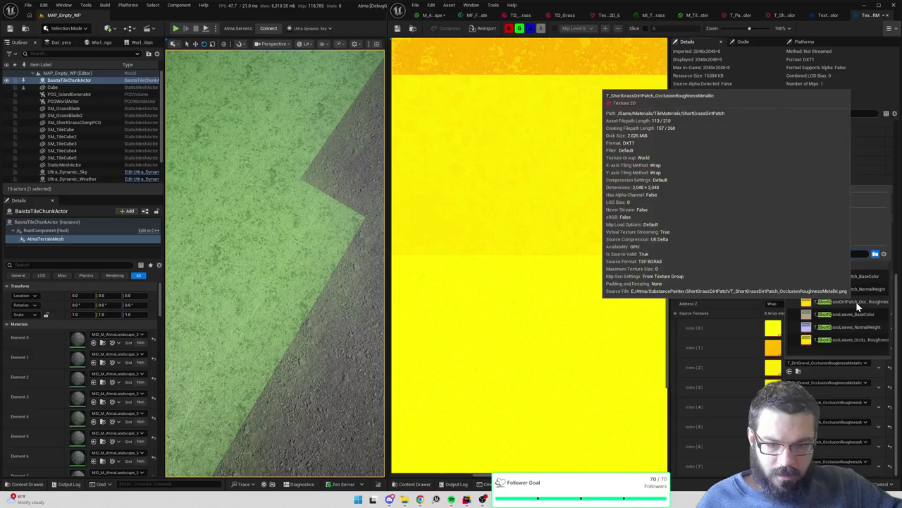
pyautogui.click(856, 301)
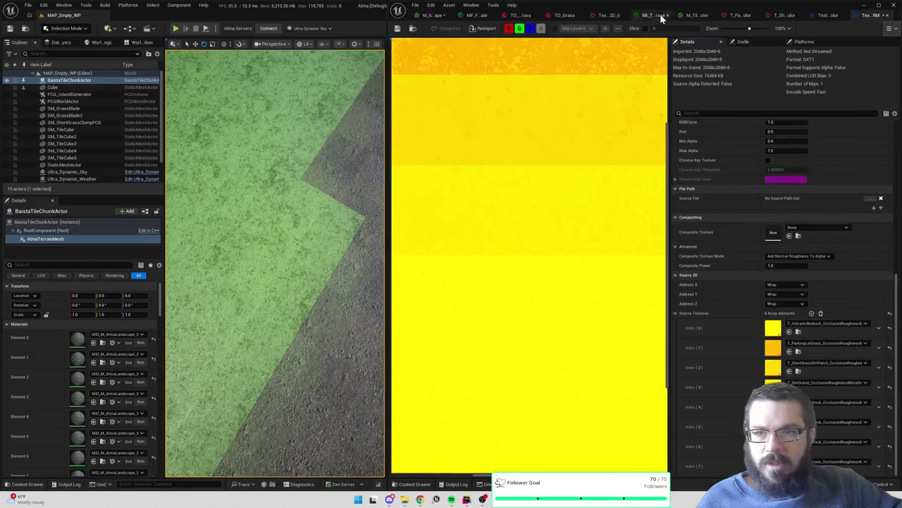
pyautogui.click(831, 16)
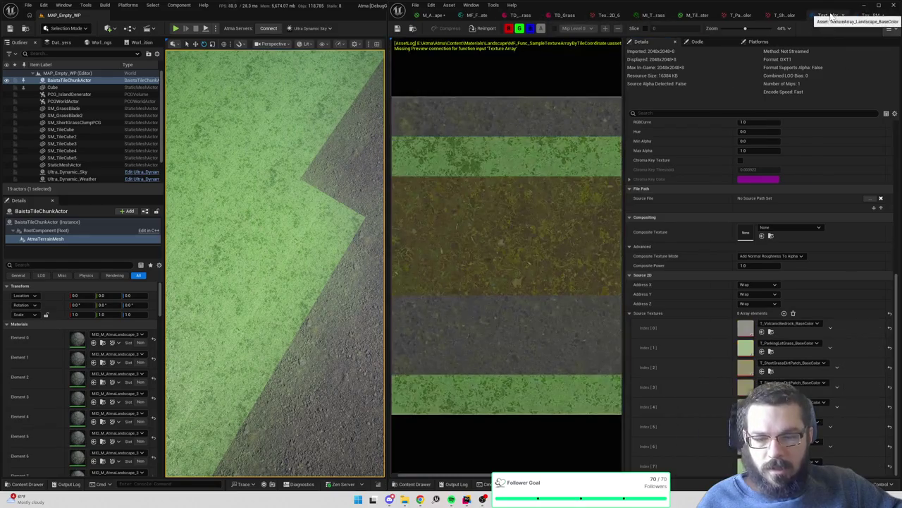
pyautogui.click(874, 16)
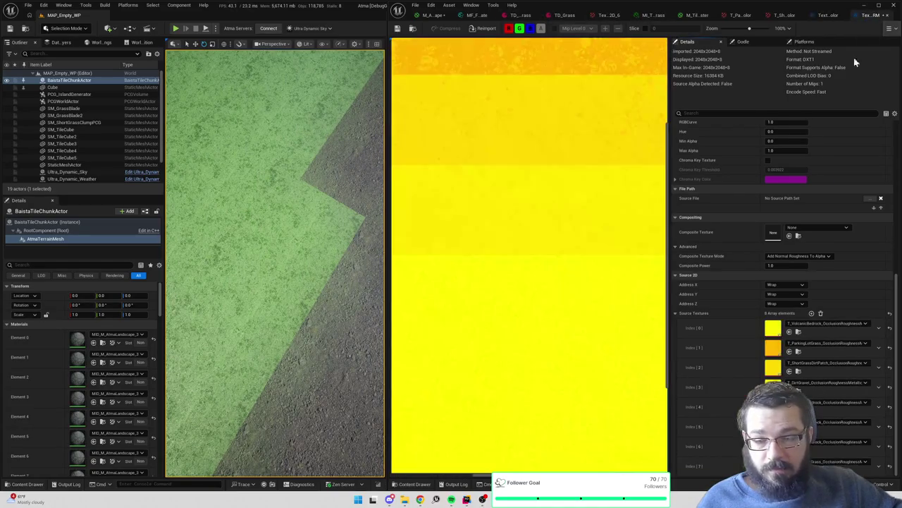
pyautogui.click(830, 382)
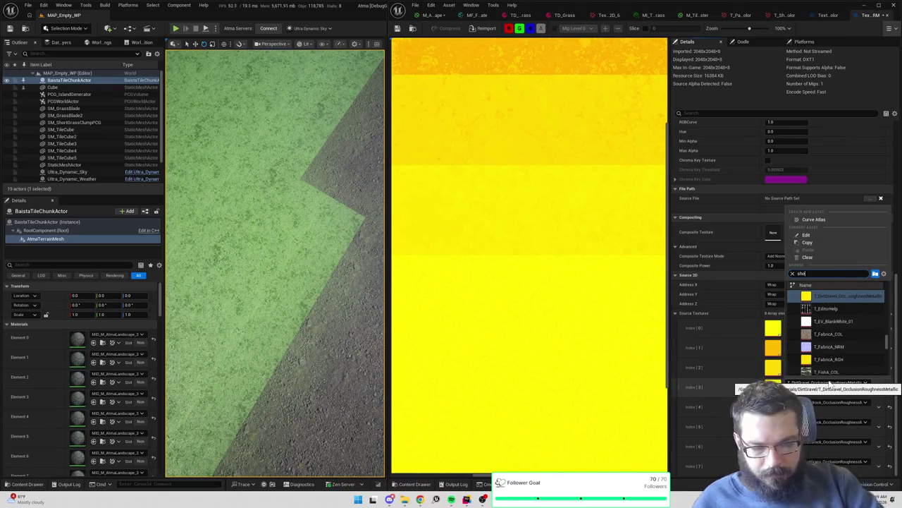
pyautogui.write('shortgra')
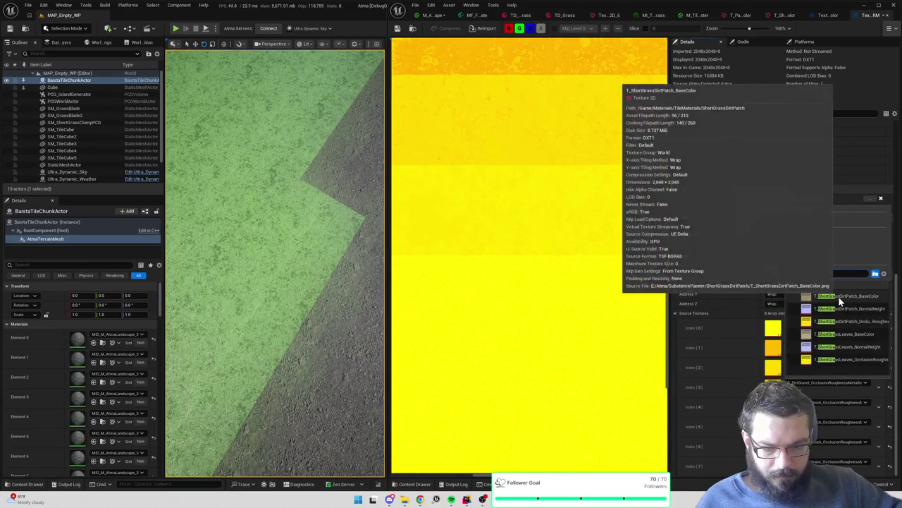
pyautogui.click(851, 320)
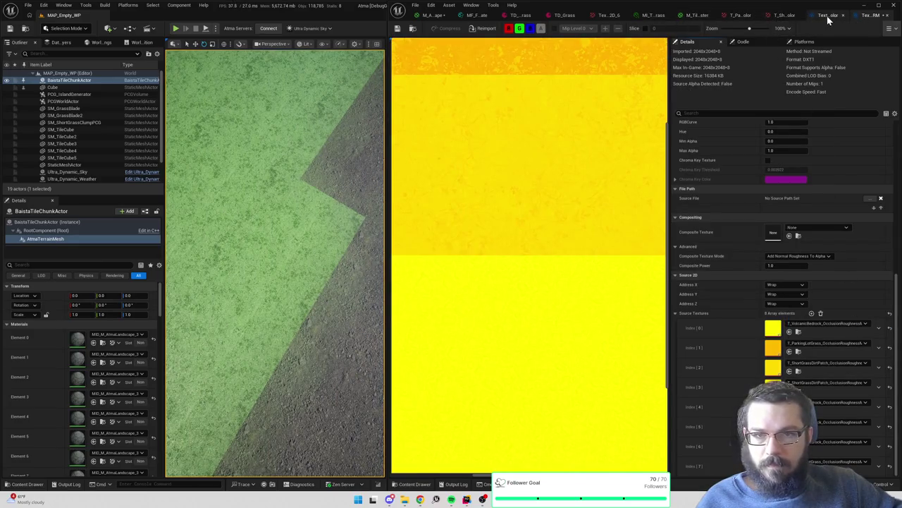
pyautogui.click(829, 17)
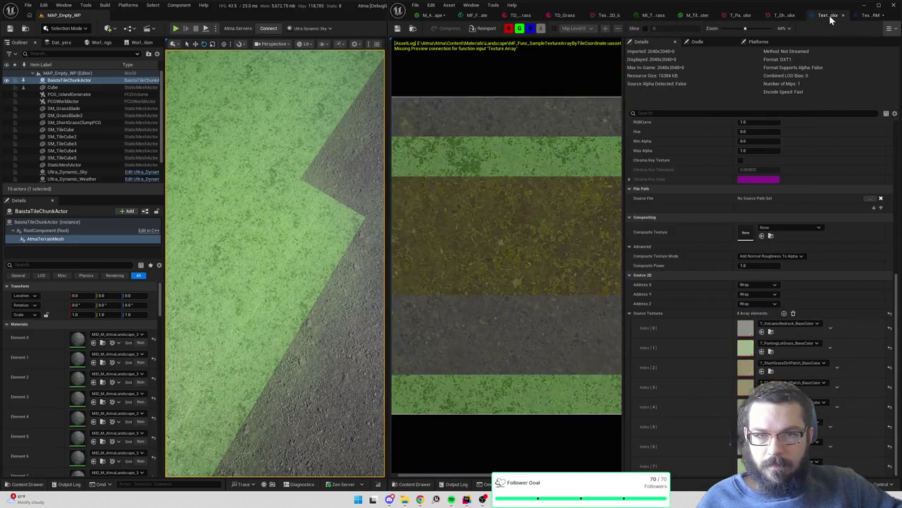
pyautogui.click(867, 15)
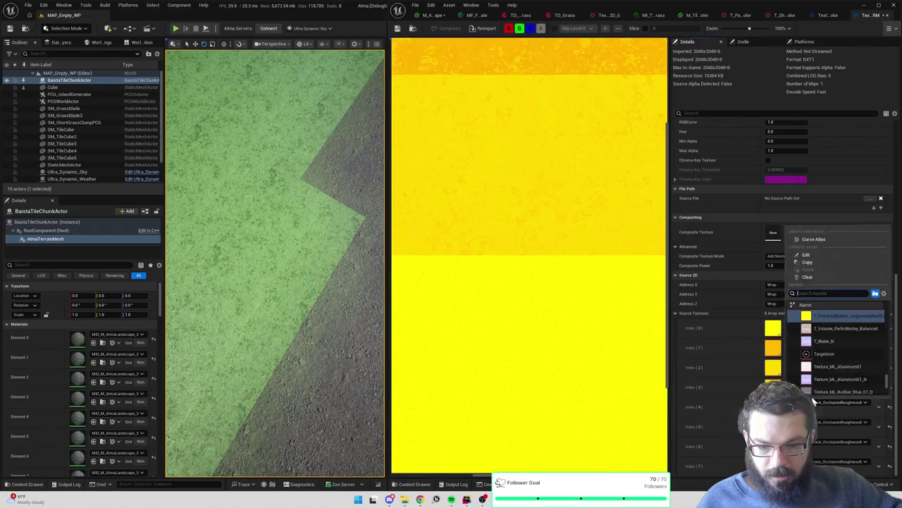
# Set Index 4 to the same ShortGrassDirtPatch ORM texture, save, and open the normals array
pyautogui.click(816, 402)
pyautogui.write('shortgra')
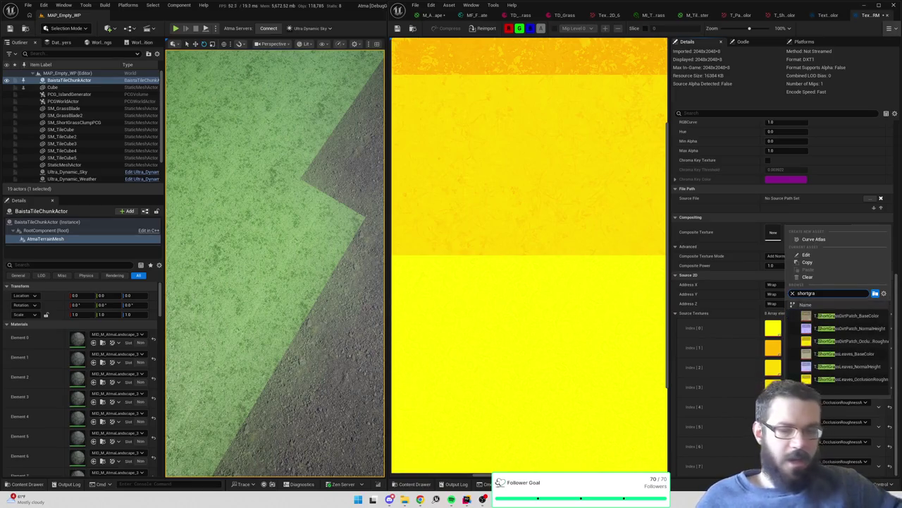
pyautogui.click(828, 346)
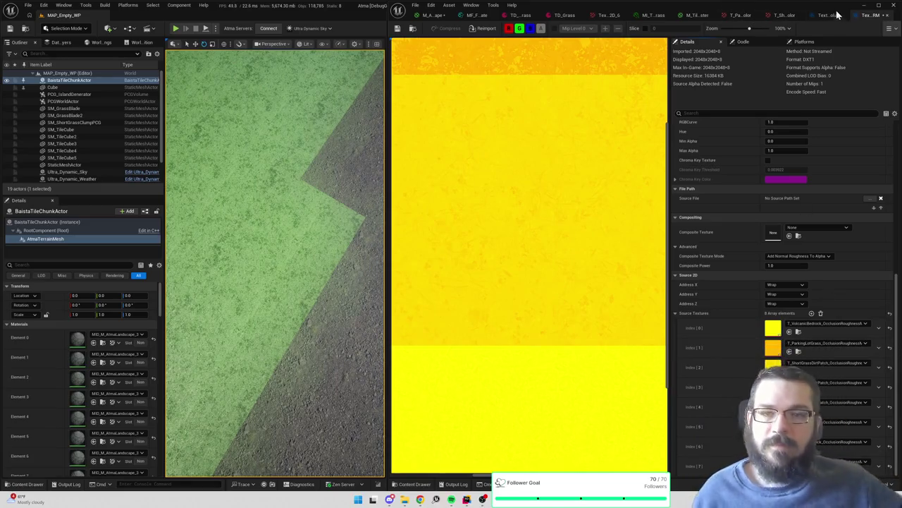
pyautogui.click(829, 16)
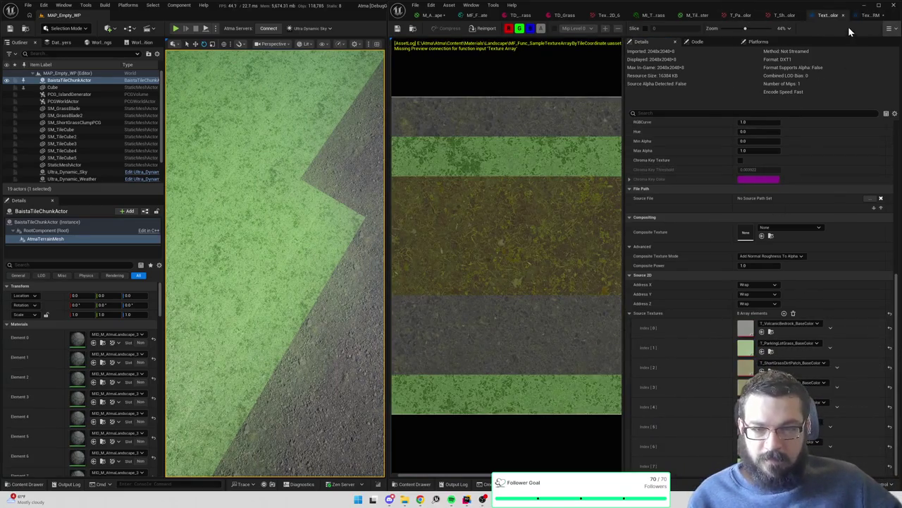
pyautogui.click(864, 16)
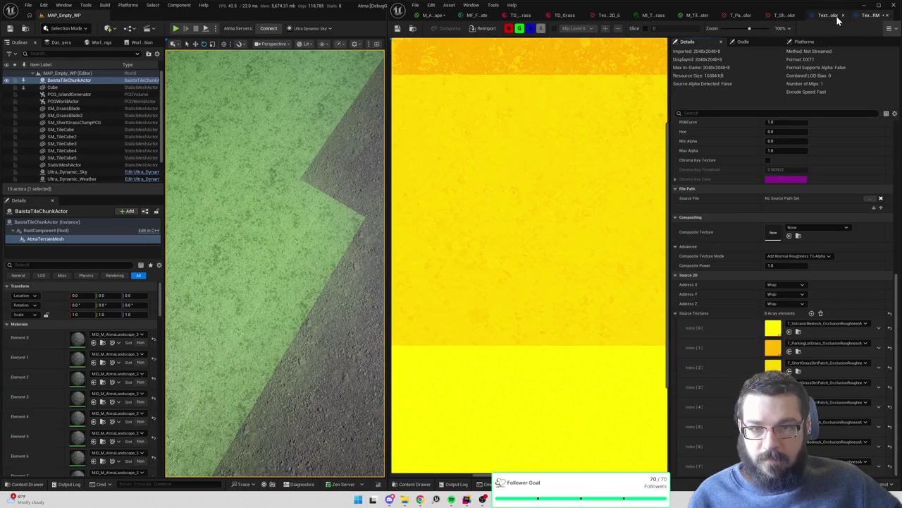
pyautogui.click(838, 19)
pyautogui.click(860, 15)
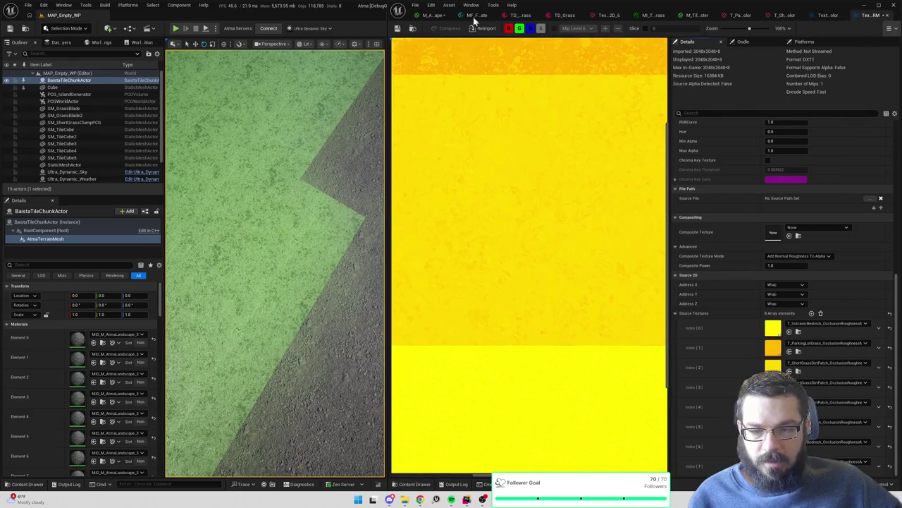
pyautogui.click(397, 29)
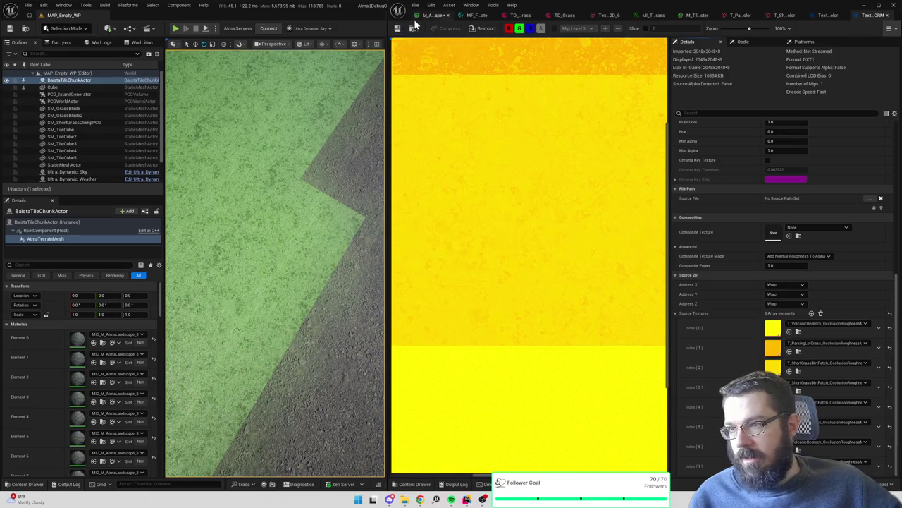
pyautogui.click(412, 29)
pyautogui.doubleClick(547, 422)
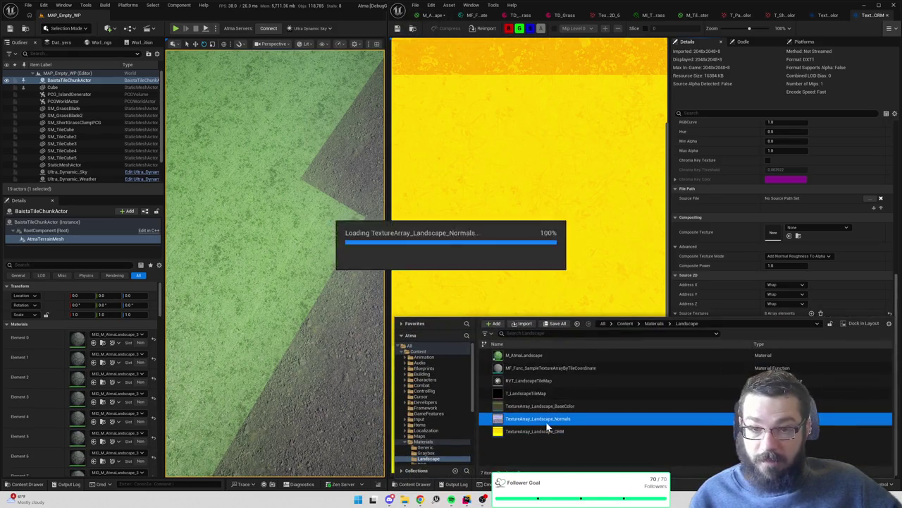
# Set normals array Index [1] to ParkingLotGrass normal-height and Index [2] to ShortGrassDirtPatch occlusion-roughness
pyautogui.scroll(-5, 749, 240)
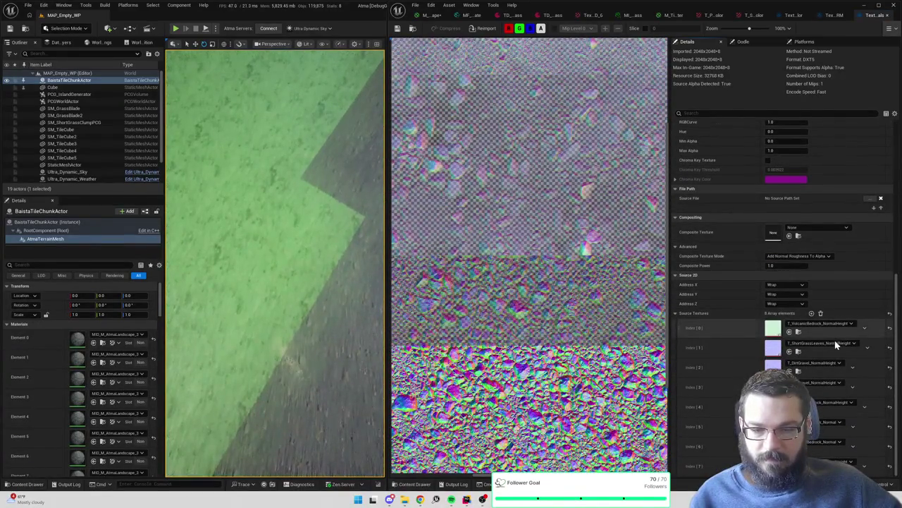
pyautogui.click(836, 343)
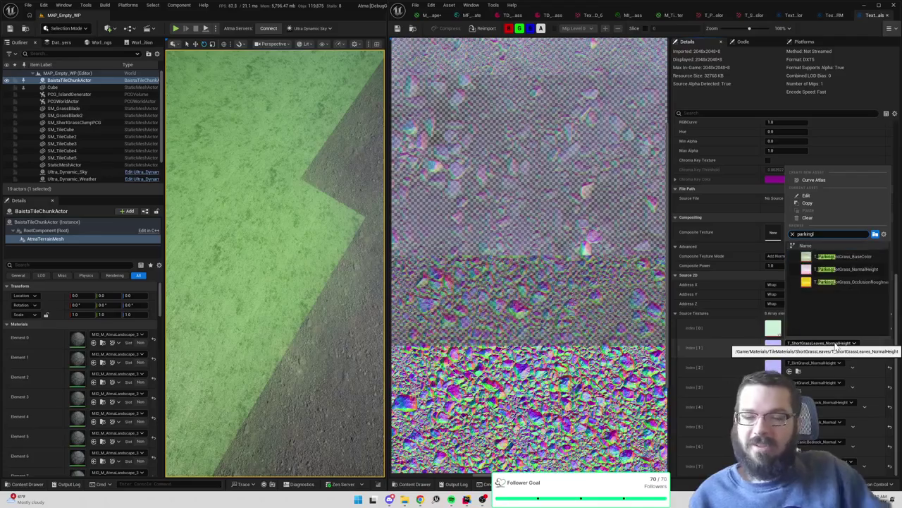
pyautogui.press('Escape')
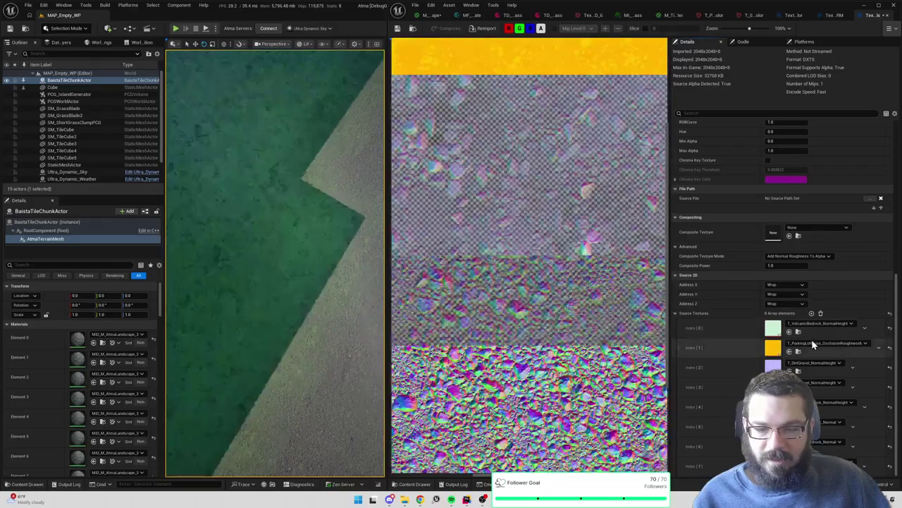
pyautogui.click(816, 342)
pyautogui.write('parkingl')
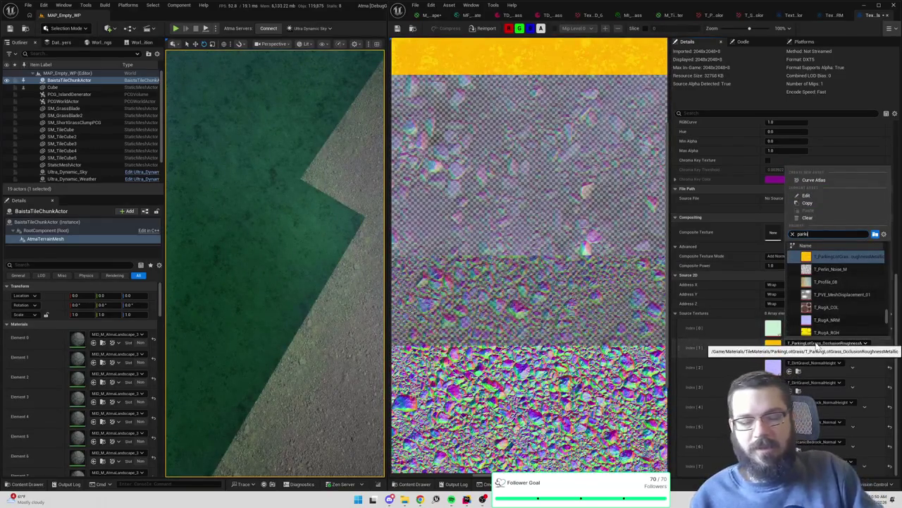
pyautogui.click(858, 269)
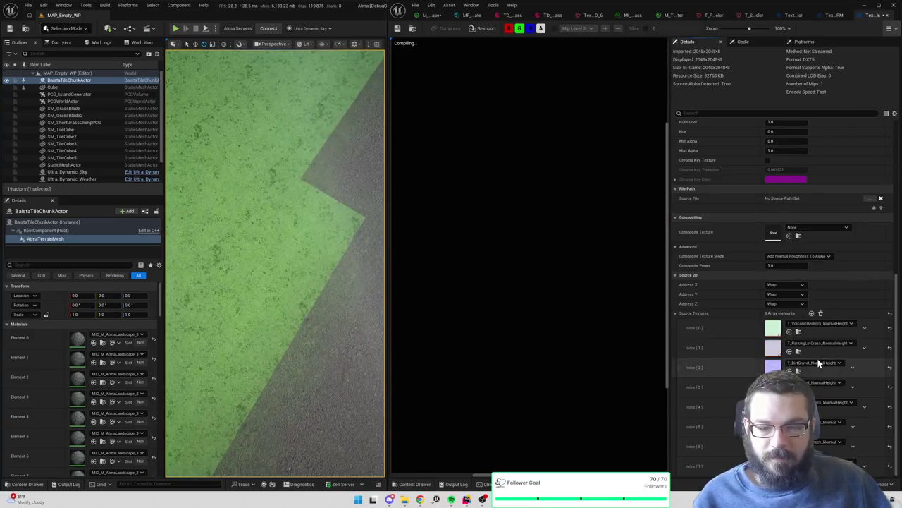
pyautogui.click(820, 363)
pyautogui.write('shortgra')
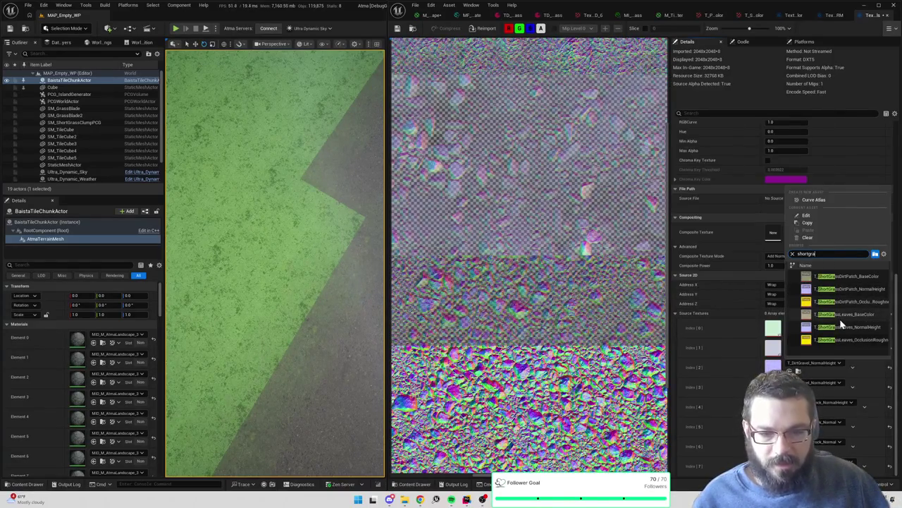
pyautogui.click(851, 302)
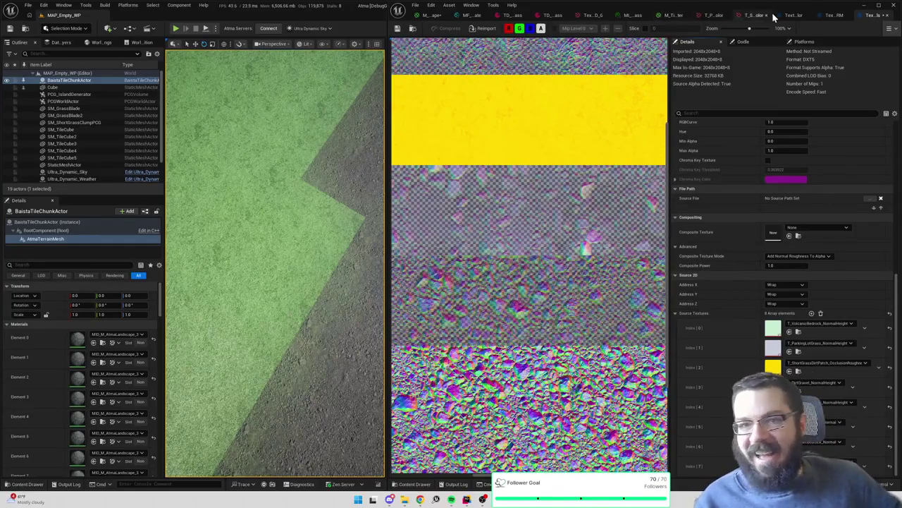
pyautogui.click(795, 16)
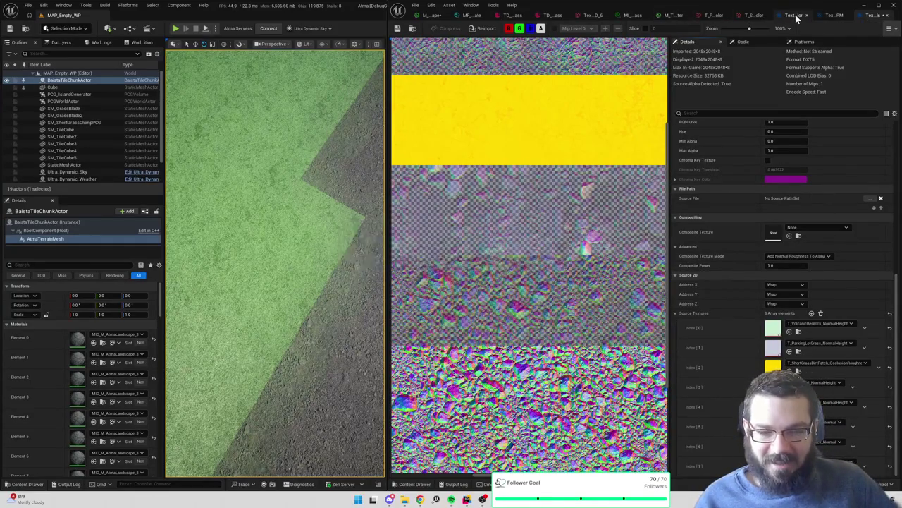
pyautogui.click(830, 19)
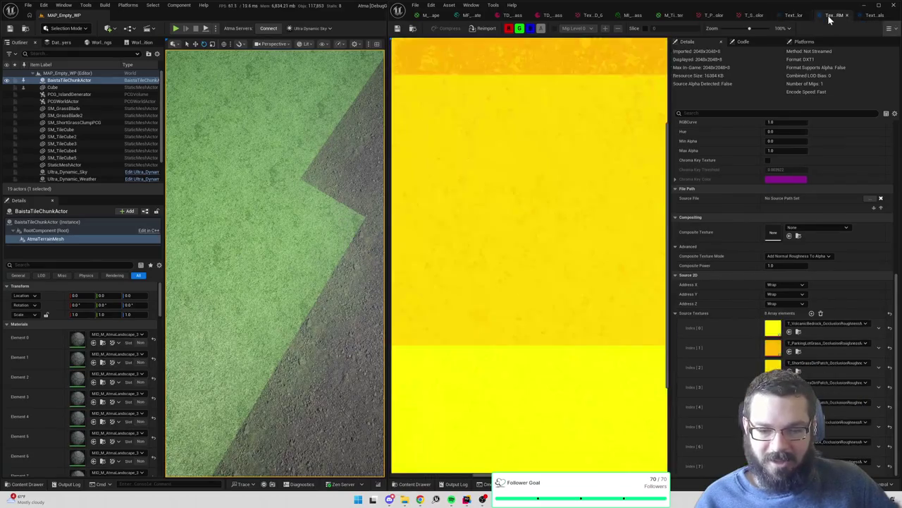
pyautogui.click(790, 16)
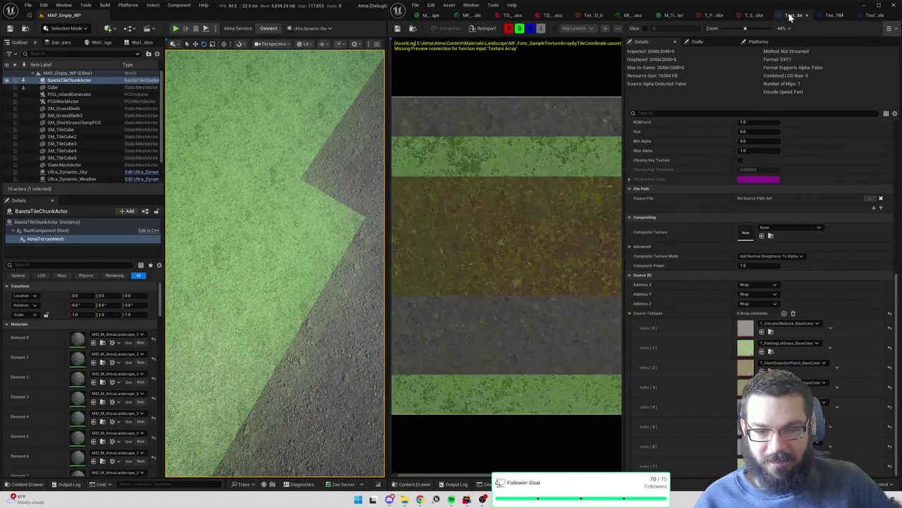
pyautogui.click(834, 15)
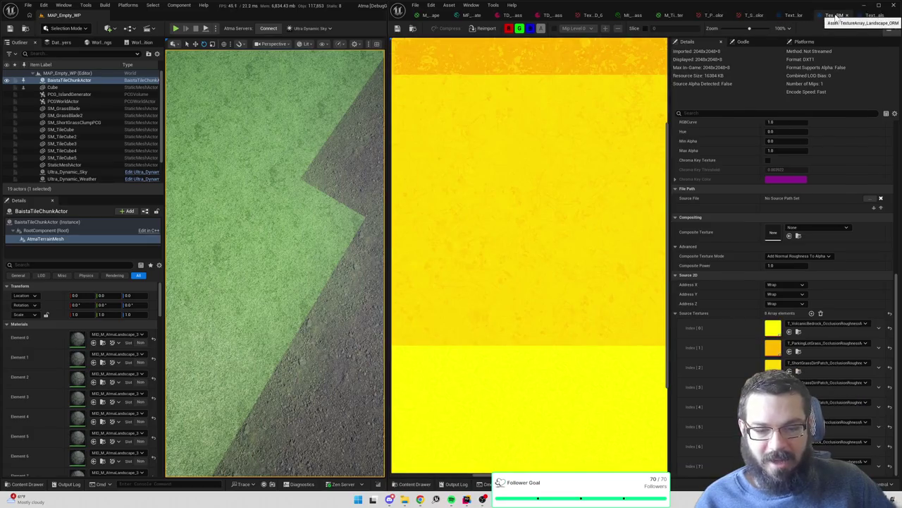
pyautogui.click(795, 15)
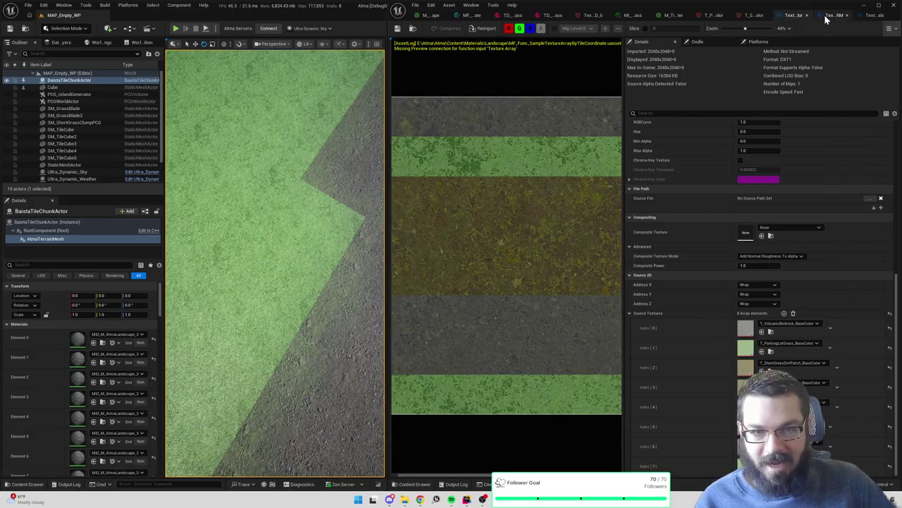
pyautogui.click(828, 17)
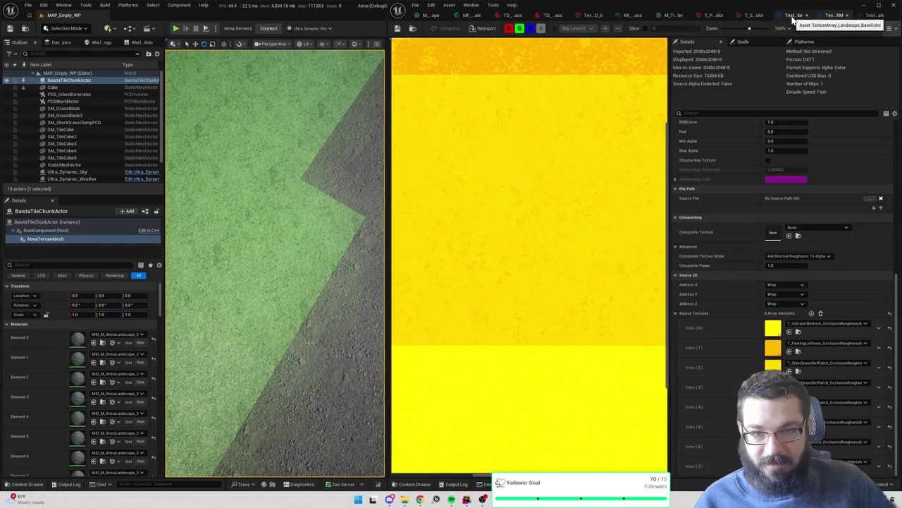
pyautogui.click(793, 15)
pyautogui.click(832, 17)
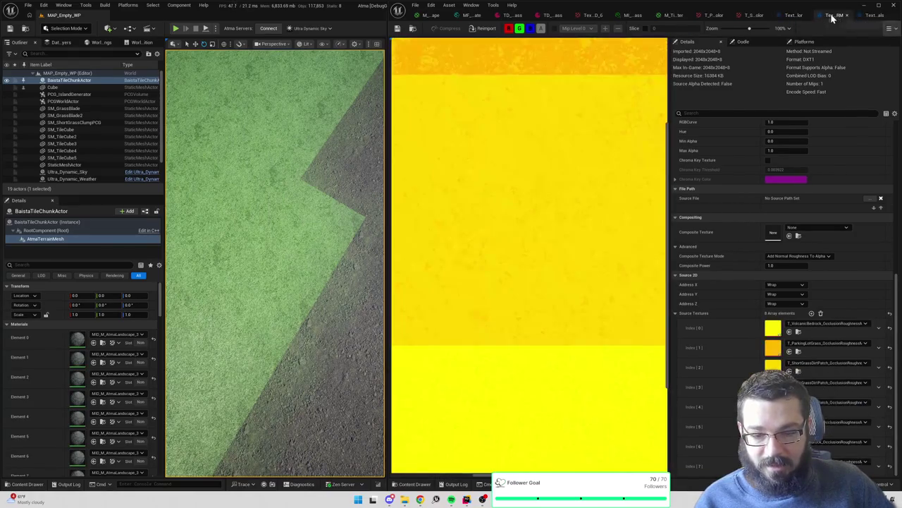
pyautogui.click(873, 15)
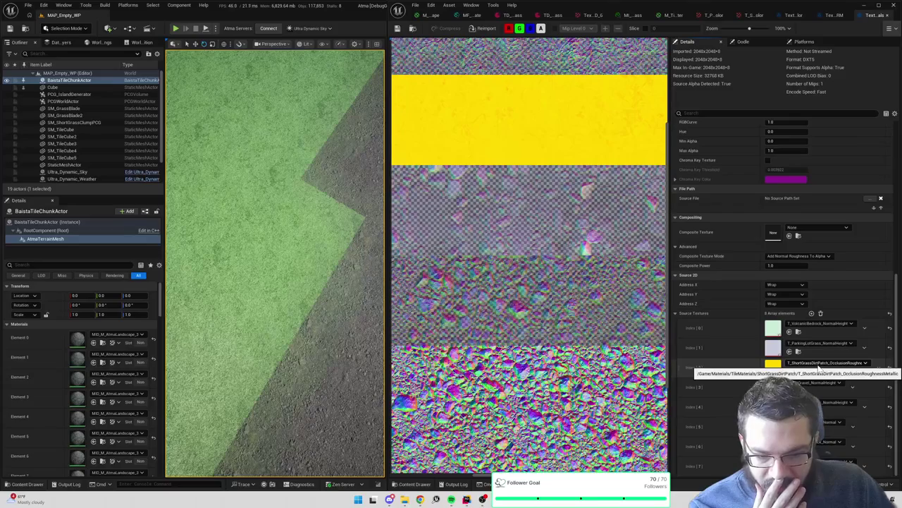
# Set normals array Index [2] to T_ShortGrassDirtPatch_NormalHeight
pyautogui.click(818, 364)
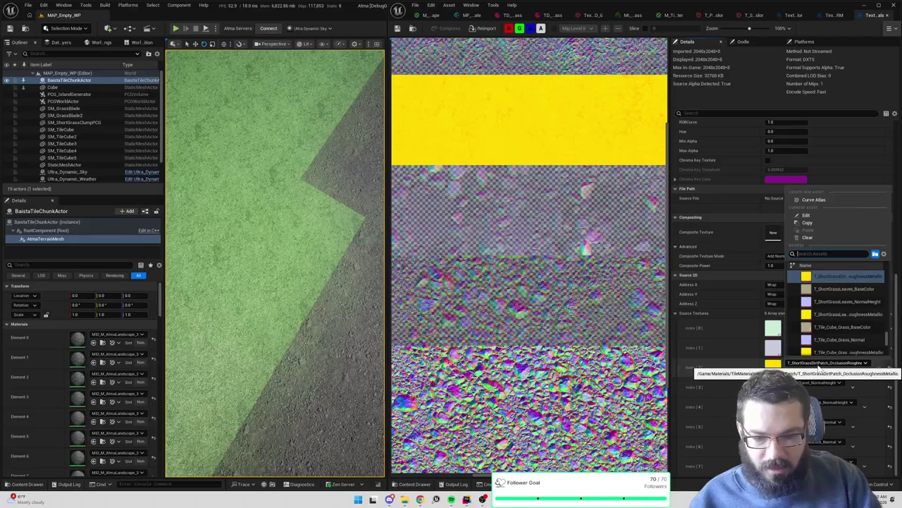
pyautogui.write('shortgrass')
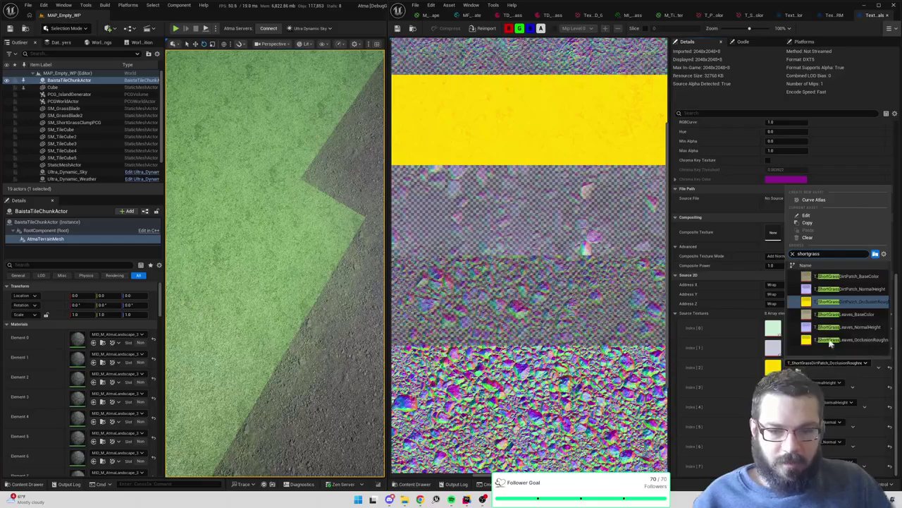
pyautogui.press('Escape')
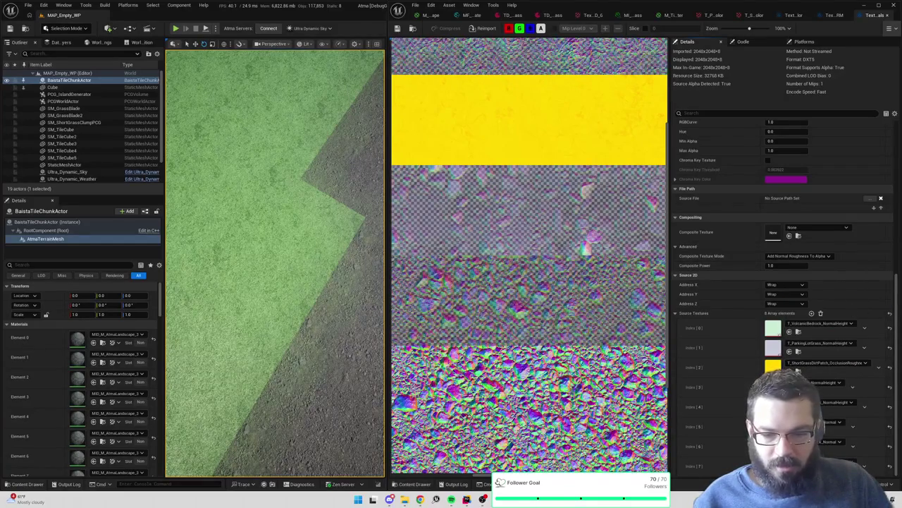
pyautogui.click(825, 382)
pyautogui.write('shortgrass')
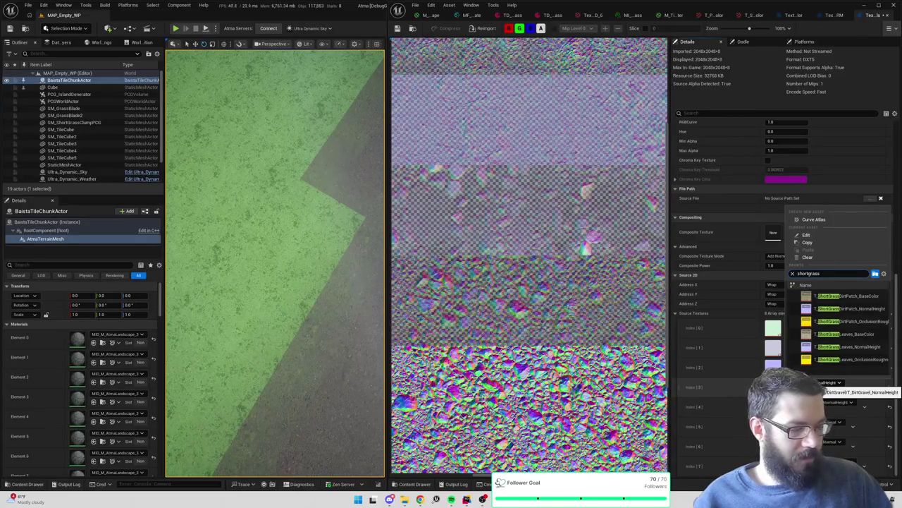
pyautogui.click(860, 309)
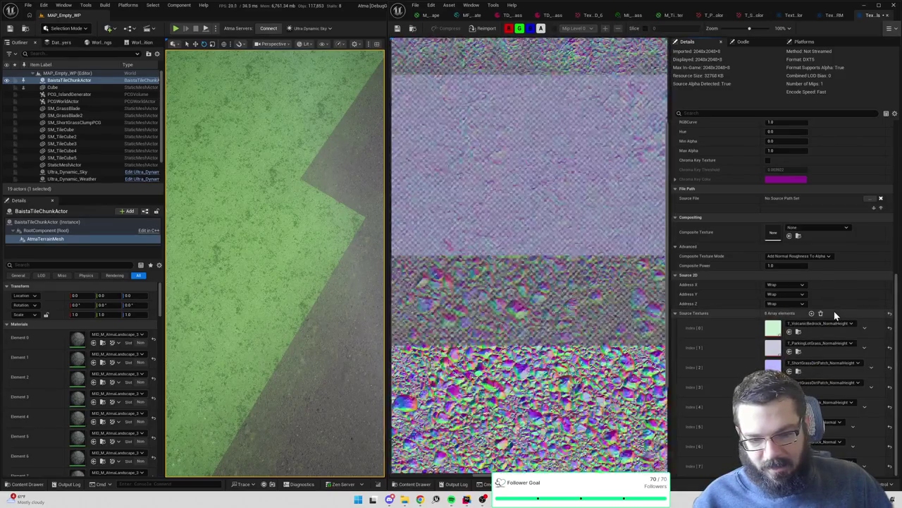
pyautogui.click(836, 15)
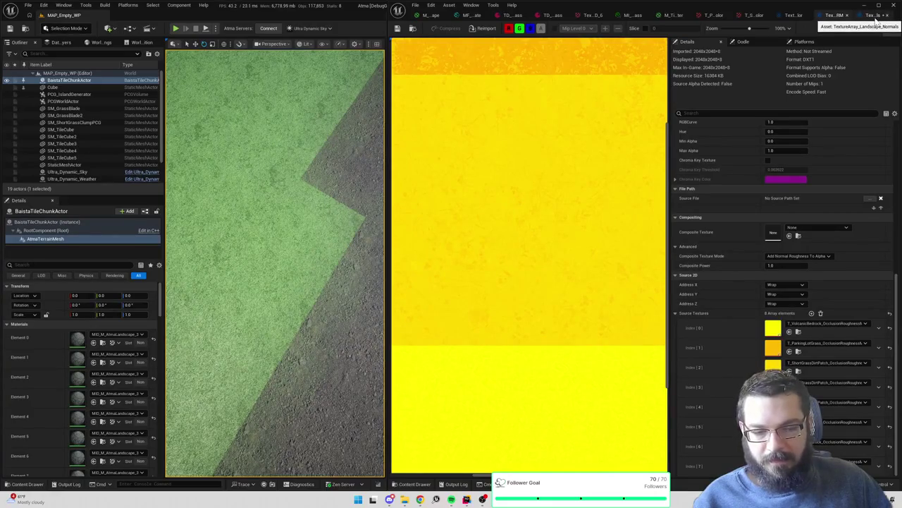
pyautogui.click(877, 17)
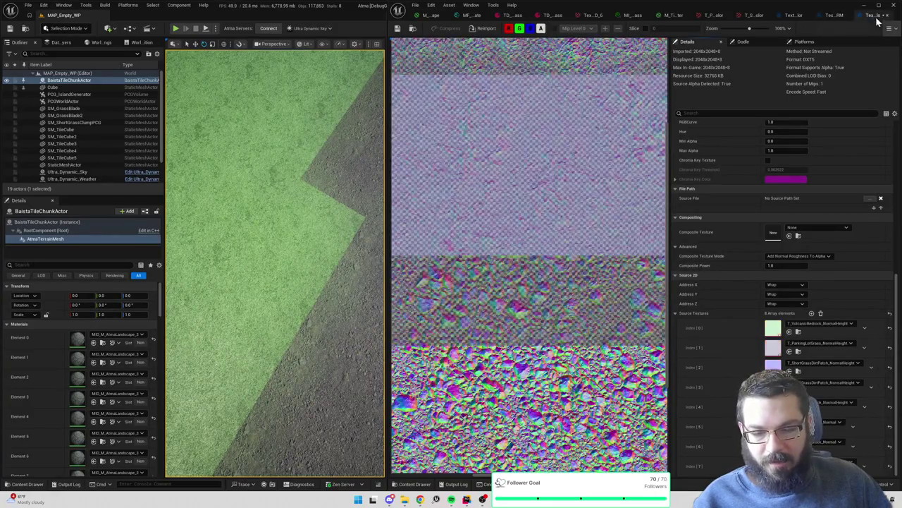
# Swap the lower slots, including Index [6], to VolcanicBedrock NormalHeight textures and save
pyautogui.click(832, 421)
pyautogui.write('volcanic')
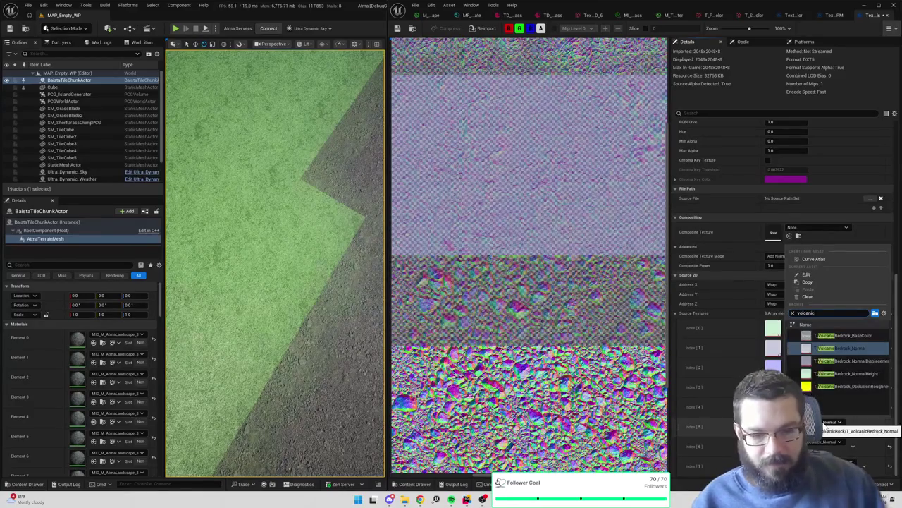
pyautogui.click(848, 374)
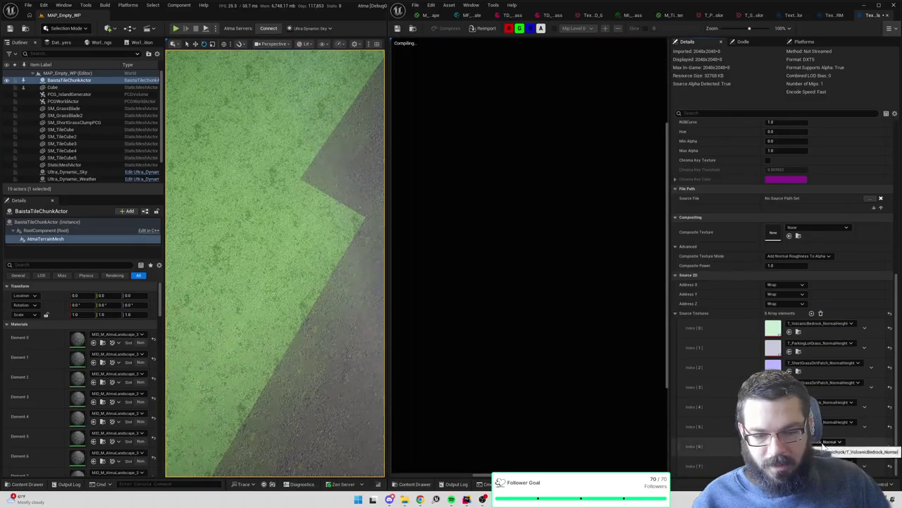
pyautogui.click(824, 442)
pyautogui.write('volcanic')
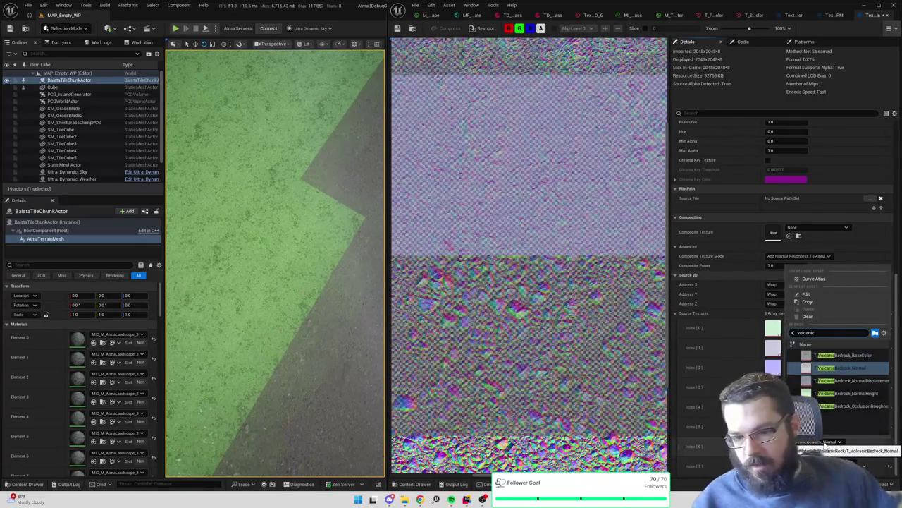
pyautogui.click(862, 392)
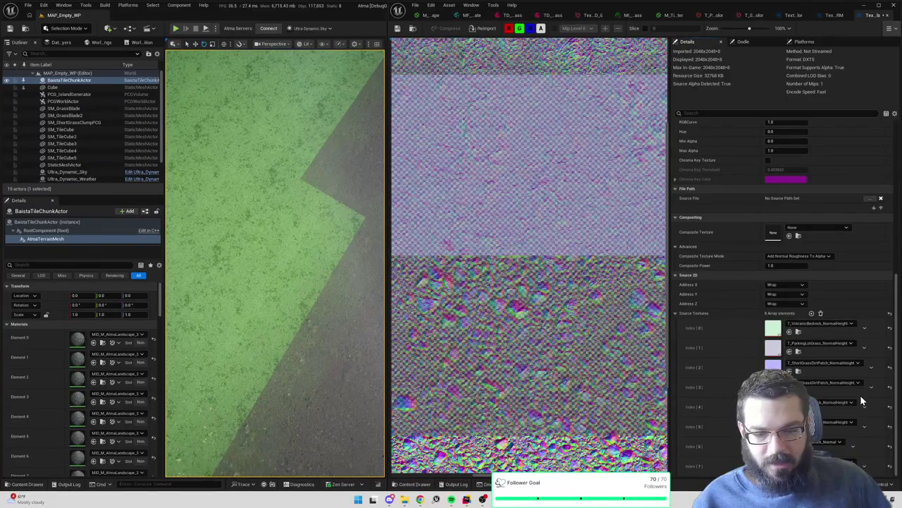
pyautogui.hotkey('ctrl', 's')
# Review the terrain's updated normals and return to the M_AtmaLandscape graph
pyautogui.moveTo(303, 289)
pyautogui.mouseDown()
pyautogui.moveTo(291, 208)
pyautogui.moveTo(296, 272)
pyautogui.moveTo(296, 229)
pyautogui.mouseUp()
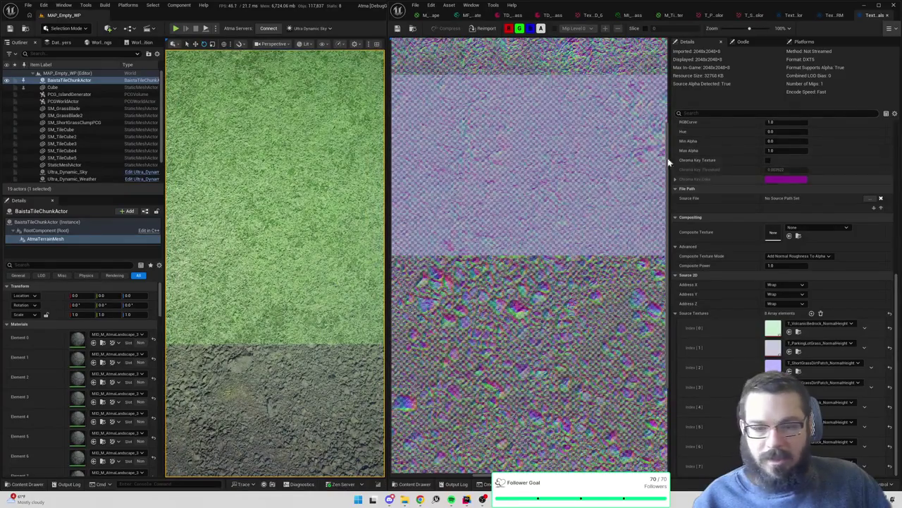
pyautogui.click(431, 15)
pyautogui.scroll(-5, 722, 214)
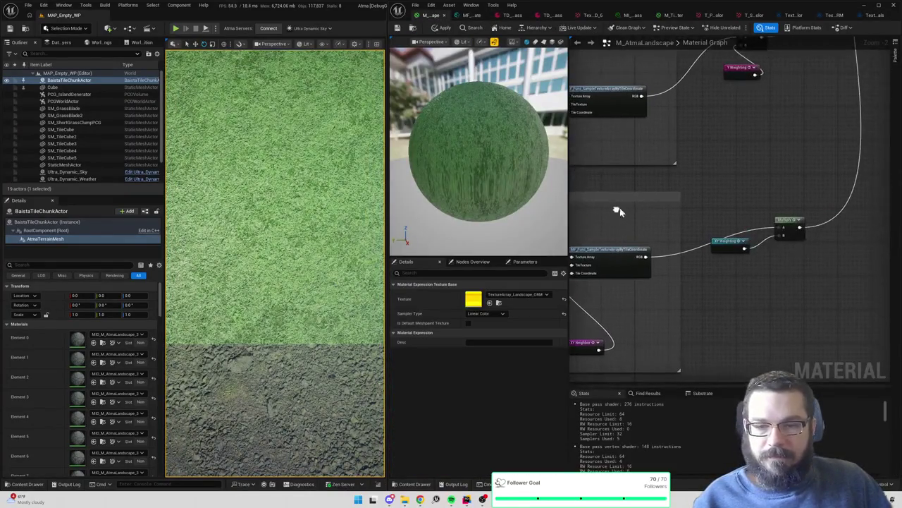
# Zoom to the output node and wire the SplitComponents G pin into the main material node
pyautogui.scroll(-7, 708, 285)
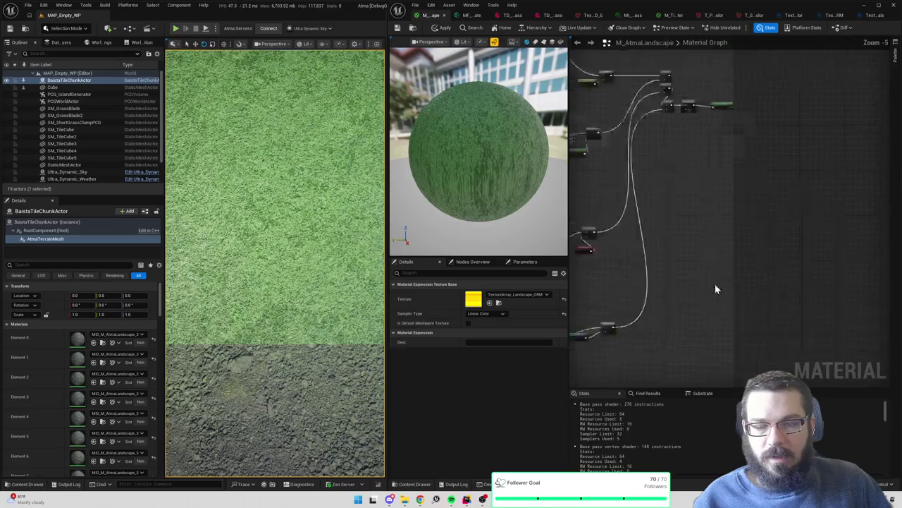
pyautogui.scroll(7, 747, 261)
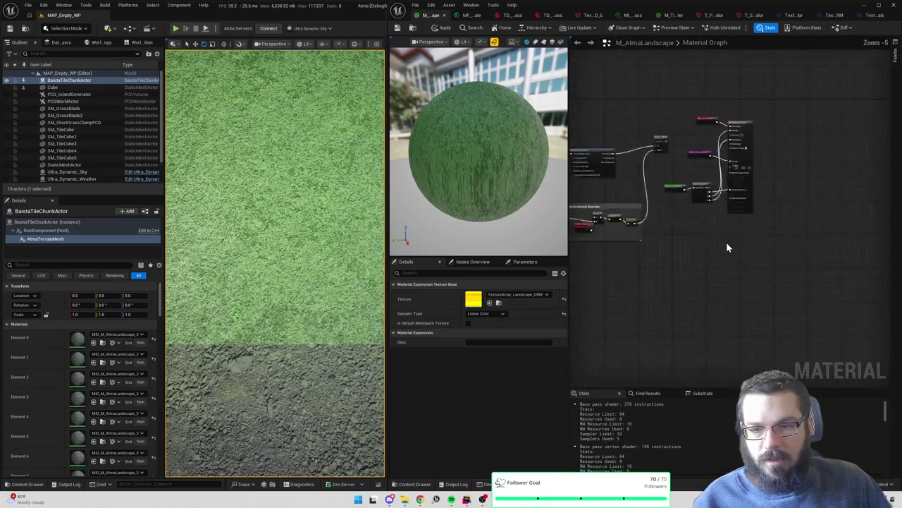
pyautogui.scroll(3, 716, 255)
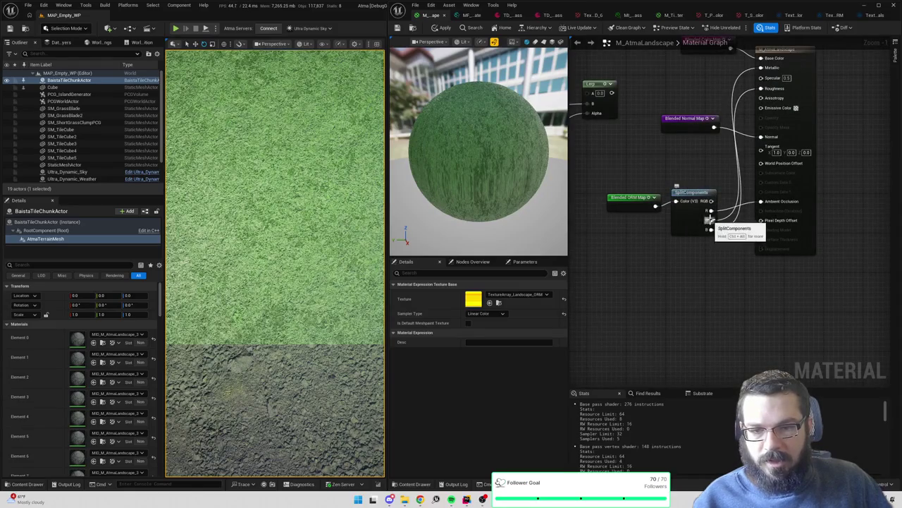
pyautogui.moveTo(722, 222); pyautogui.dragTo(732, 224)
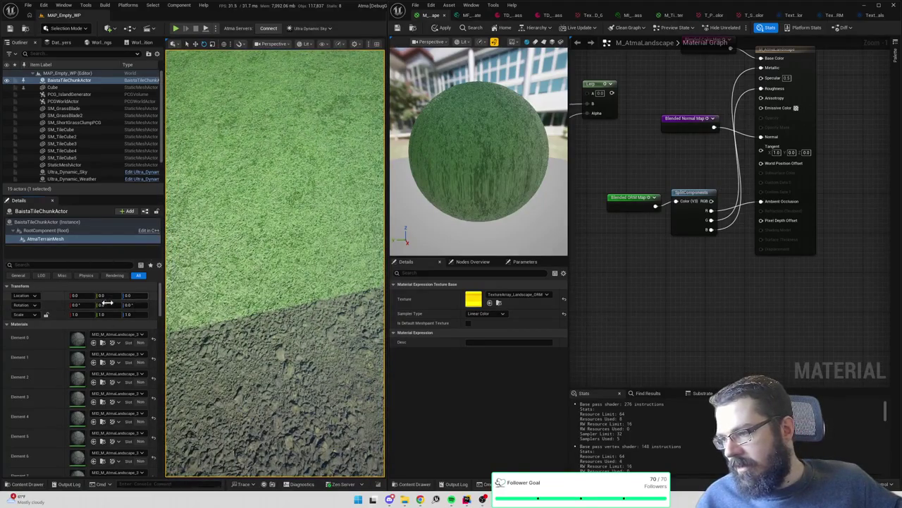
# Load and unload the terrain chunk, then reset the terrain mesh Z to 0
pyautogui.moveTo(108, 302); pyautogui.dragTo(95, 302)
pyautogui.click(67, 222)
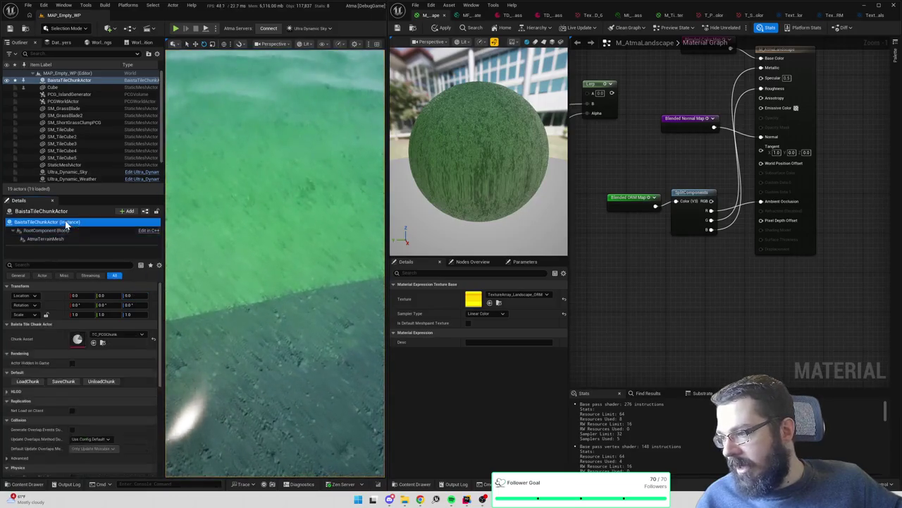
pyautogui.click(28, 382)
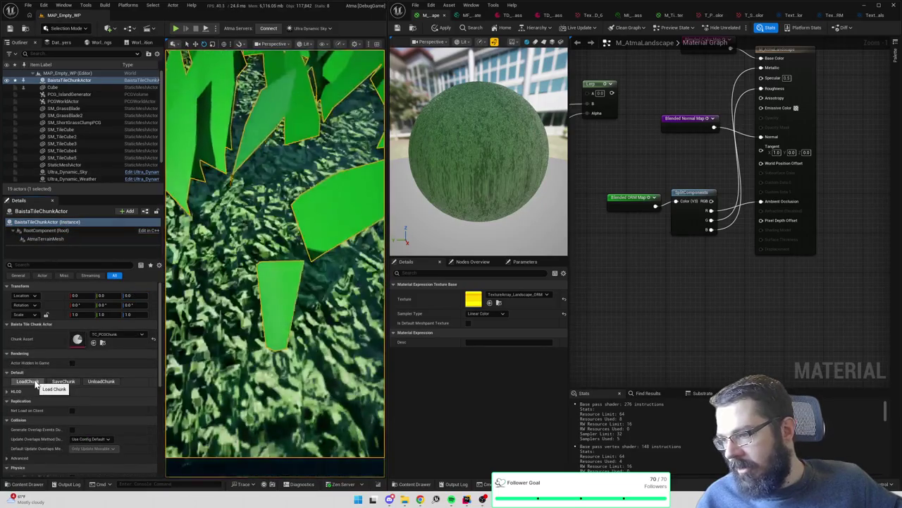
pyautogui.scroll(-5, 214, 344)
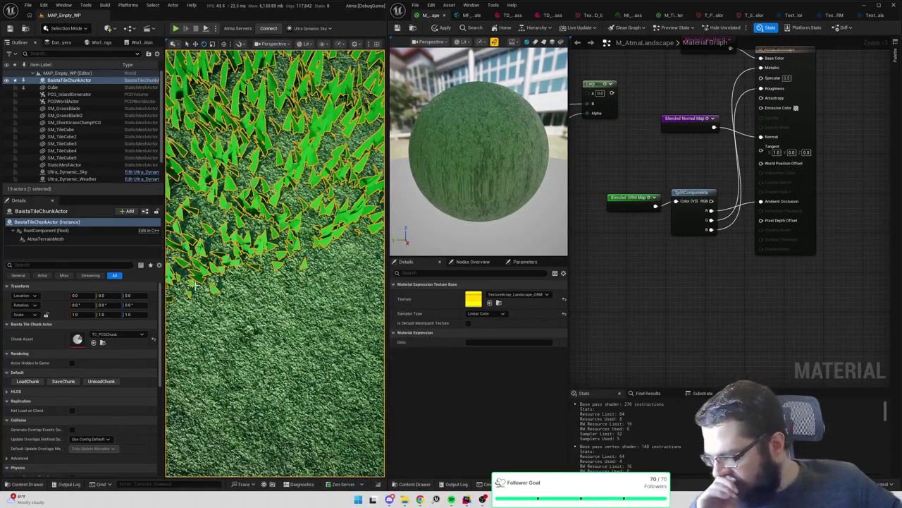
pyautogui.click(100, 382)
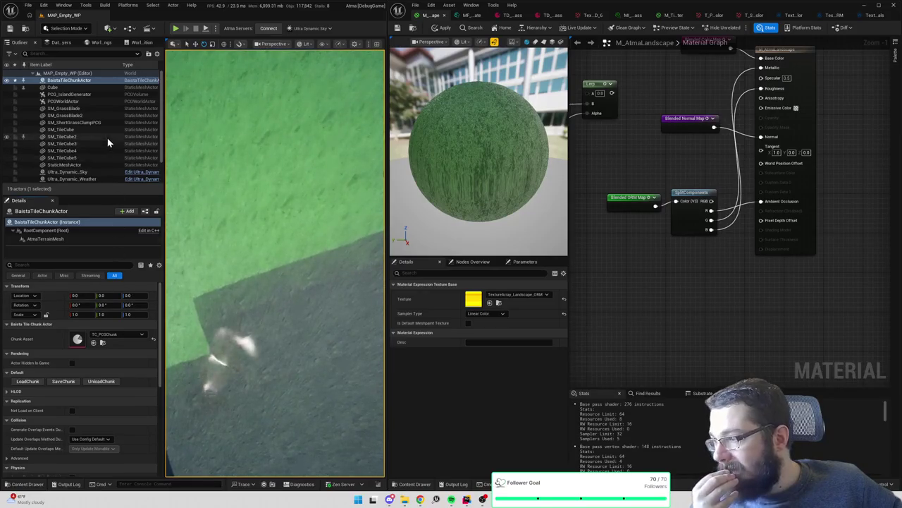
pyautogui.click(73, 238)
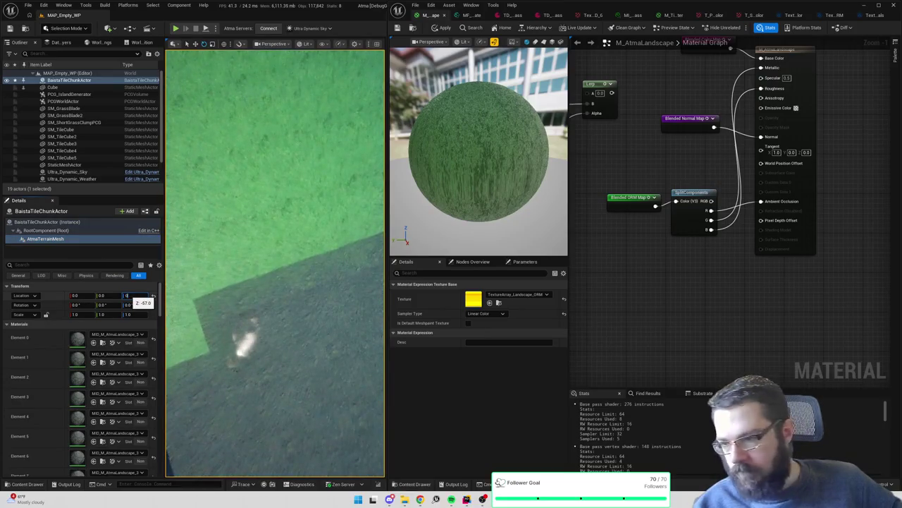
pyautogui.write('0')
pyautogui.press('Return')
pyautogui.moveTo(277, 314)
pyautogui.mouseDown()
pyautogui.moveTo(278, 282)
pyautogui.moveTo(278, 325)
pyautogui.moveTo(289, 316)
pyautogui.mouseUp()
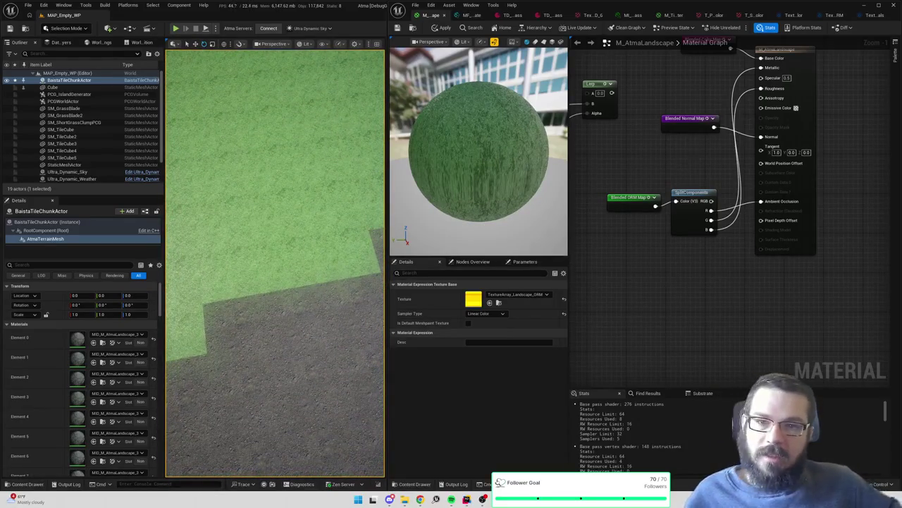
# Pan the material graph to the WorldAlignedTexture node and its 100,100,100 size constant
pyautogui.moveTo(689, 141); pyautogui.dragTo(733, 191)
pyautogui.scroll(-3, 644, 160)
pyautogui.moveTo(644, 160)
pyautogui.mouseDown()
pyautogui.moveTo(806, 151)
pyautogui.moveTo(663, 110)
pyautogui.mouseUp()
pyautogui.scroll(4, 781, 132)
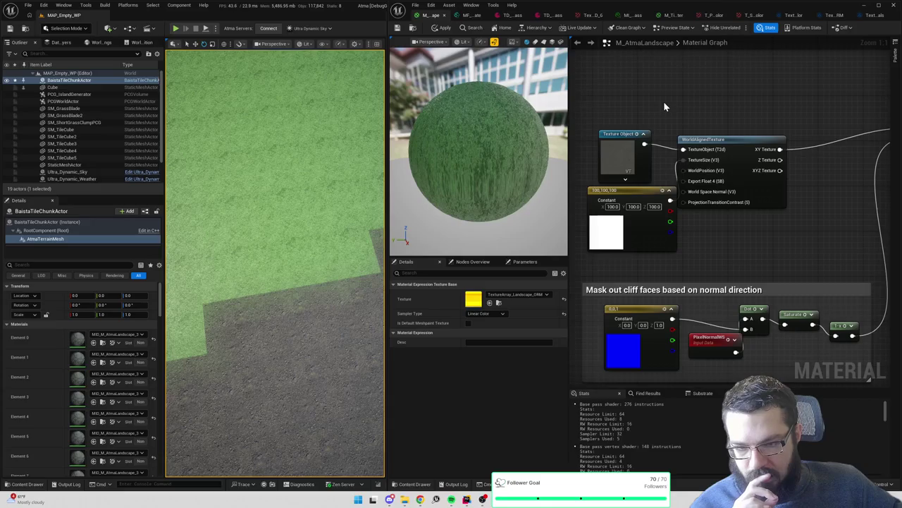
# Inspect WorldAlignedTexture and the MF_Func_Sample graph, then bring up the ParkingLotGrass material instance
pyautogui.click(708, 139)
pyautogui.scroll(-3, 686, 134)
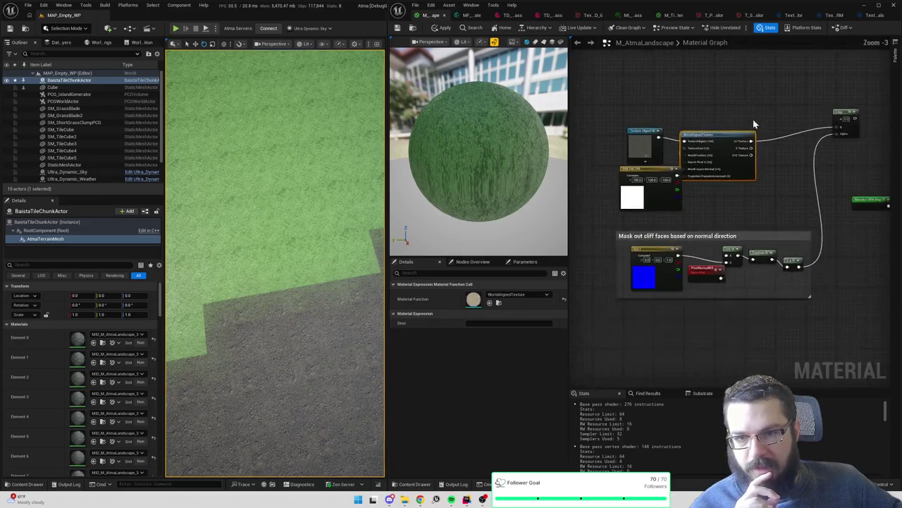
pyautogui.doubleClick(740, 163)
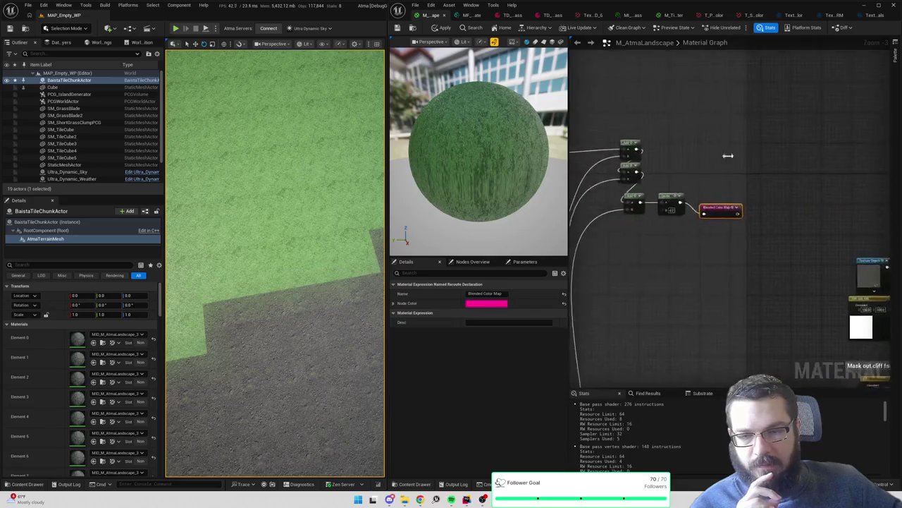
pyautogui.scroll(1, 687, 183)
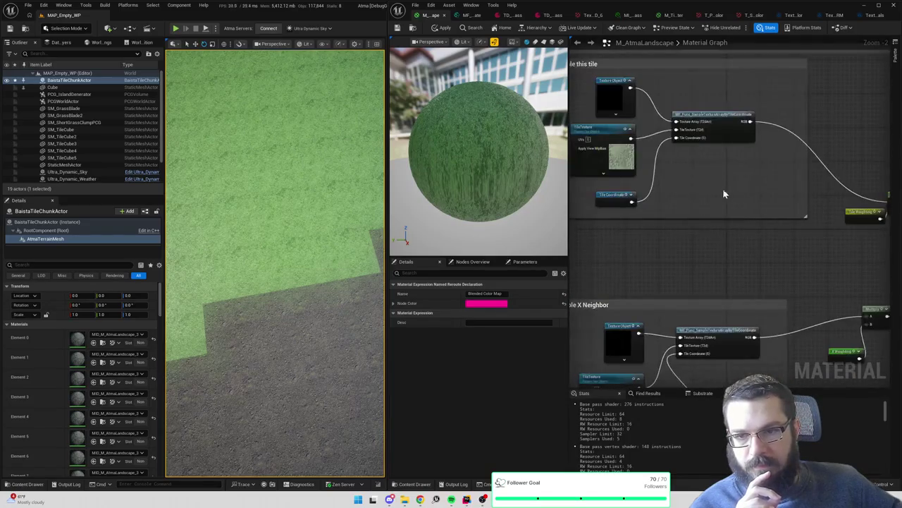
pyautogui.scroll(1, 733, 197)
pyautogui.doubleClick(802, 174)
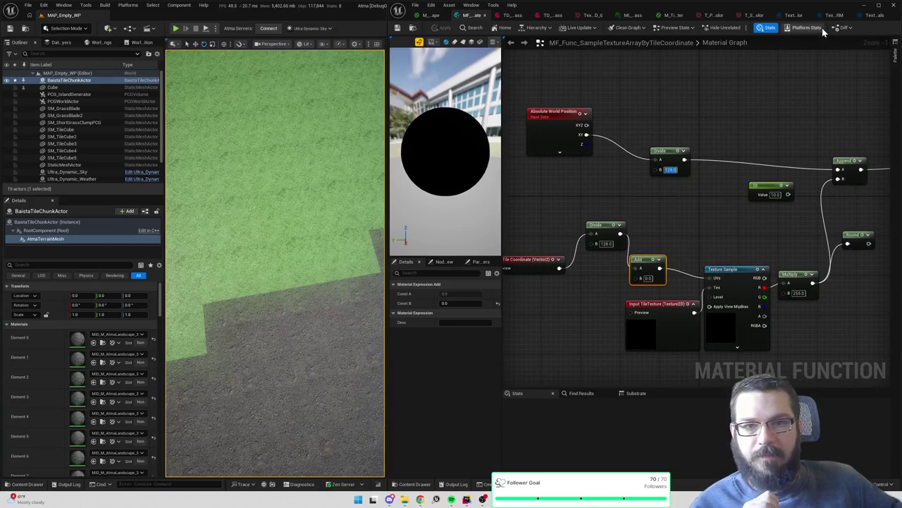
pyautogui.moveTo(810, 89); pyautogui.dragTo(698, 103)
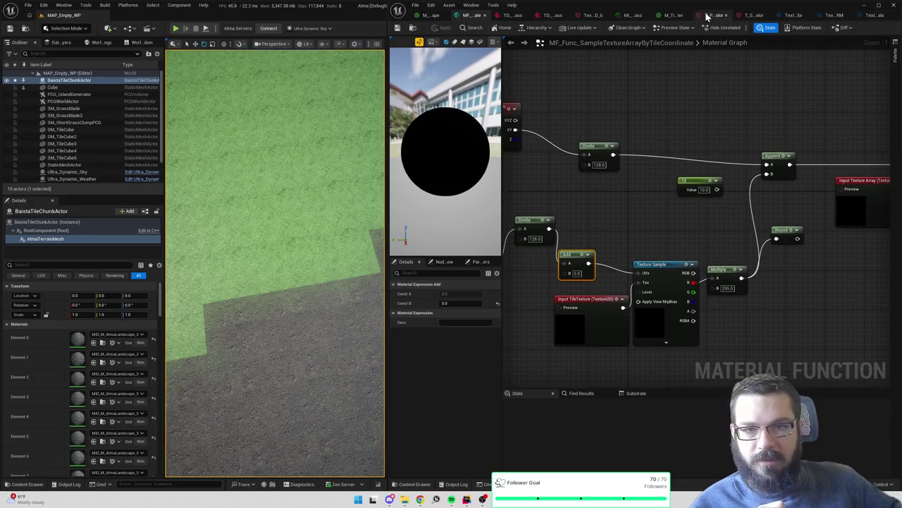
pyautogui.click(633, 15)
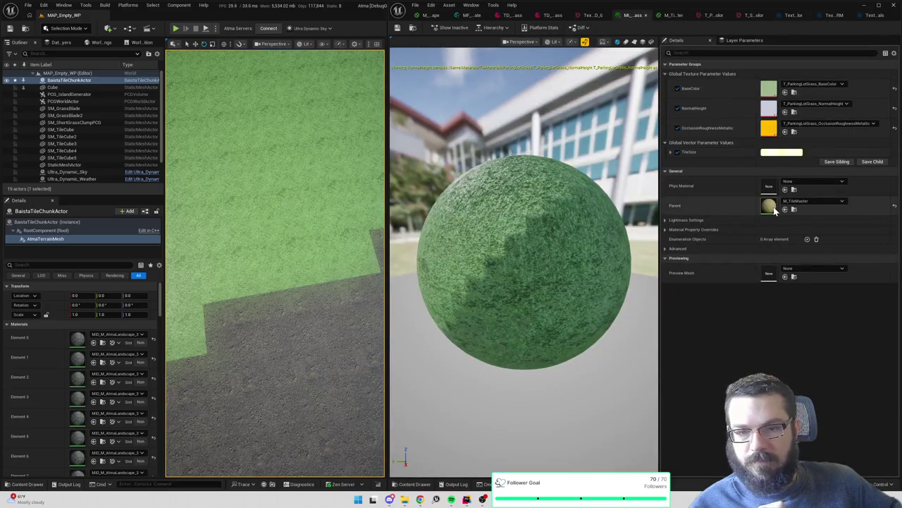
# Open the parent M_TileMaster material and pan to its texture nodes
pyautogui.doubleClick(769, 205)
pyautogui.moveTo(614, 191)
pyautogui.mouseDown()
pyautogui.moveTo(803, 190)
pyautogui.moveTo(659, 286)
pyautogui.moveTo(644, 268)
pyautogui.mouseUp()
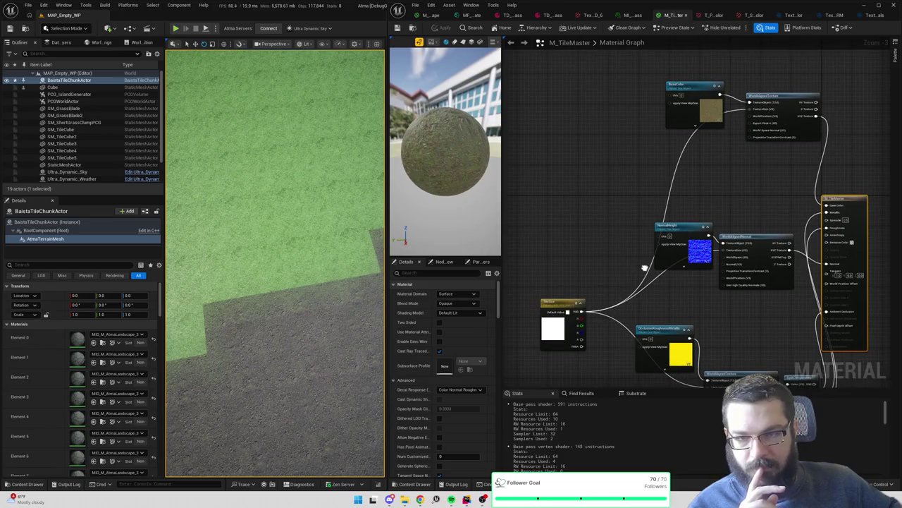
pyautogui.moveTo(645, 268)
pyautogui.mouseDown()
pyautogui.moveTo(649, 158)
pyautogui.moveTo(627, 269)
pyautogui.mouseUp()
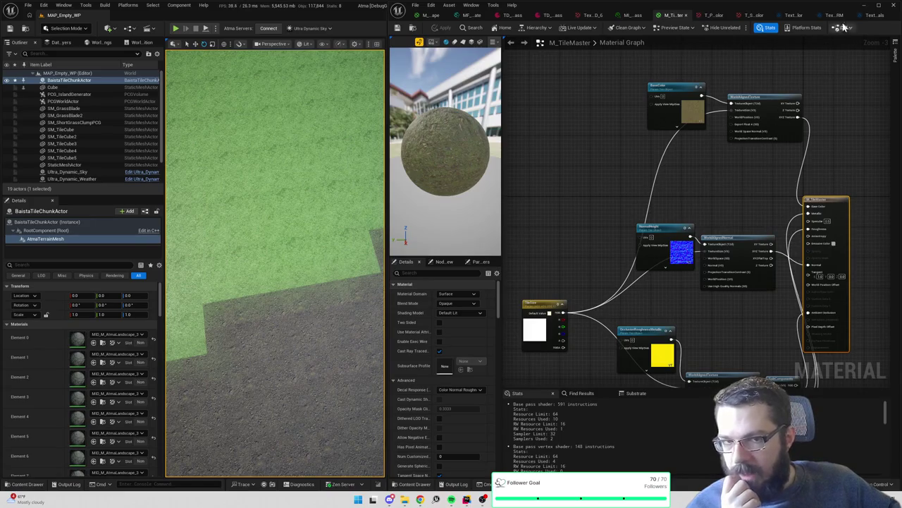
# Inspect the normal-height and roughness-metallic texture arrays, then return to M_TileMaster
pyautogui.click(876, 16)
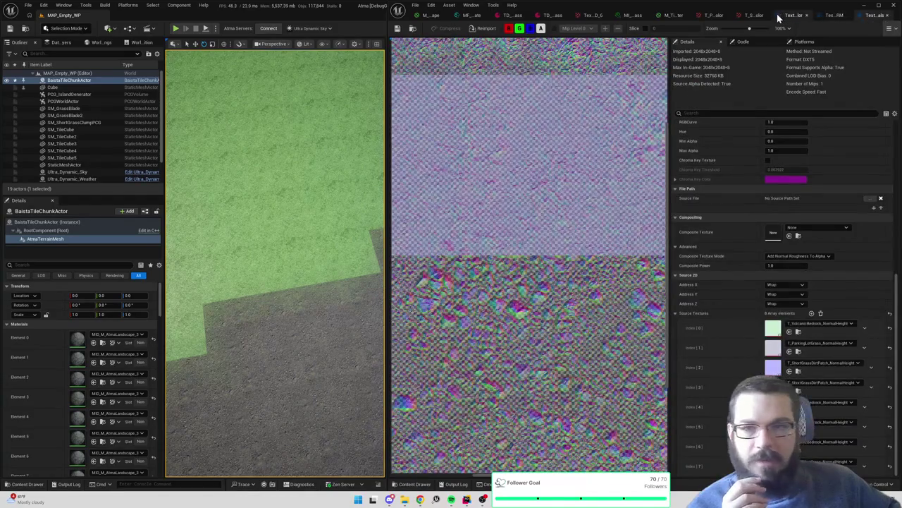
pyautogui.click(832, 17)
pyautogui.click(673, 17)
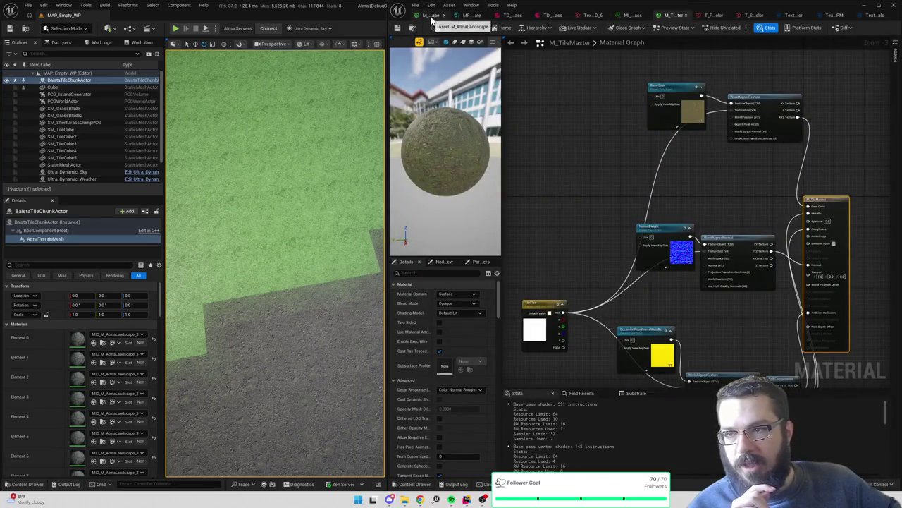
# Change the sampling function's world-position divisor from 128 to 100 and apply it to the terrain
pyautogui.click(469, 15)
pyautogui.click(471, 17)
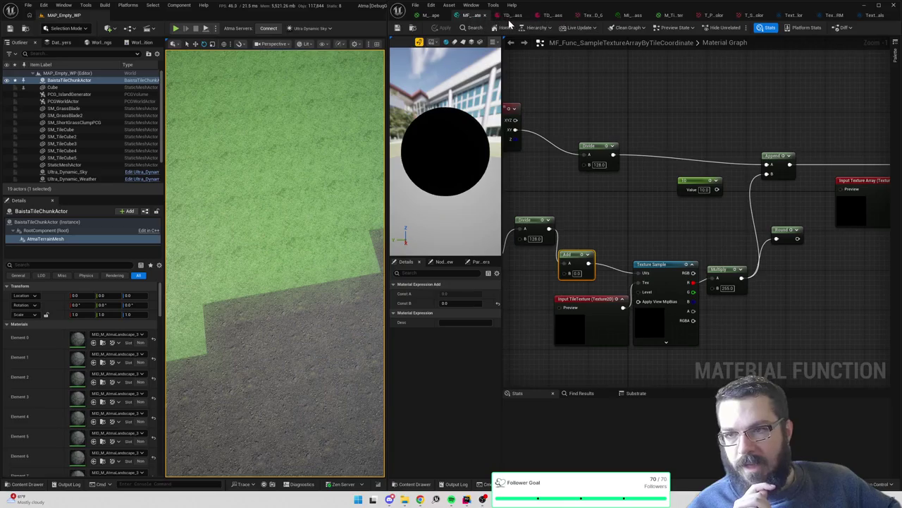
pyautogui.scroll(1, 674, 162)
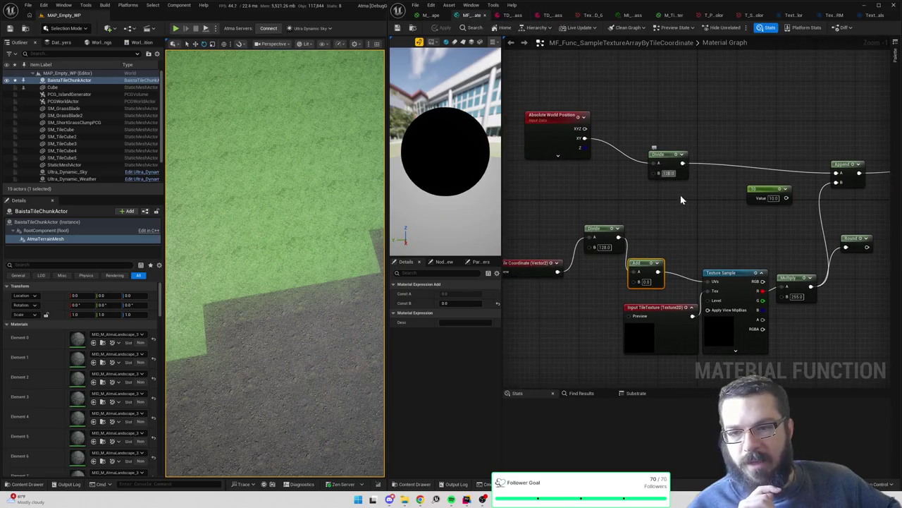
pyautogui.write('100')
pyautogui.press('Return')
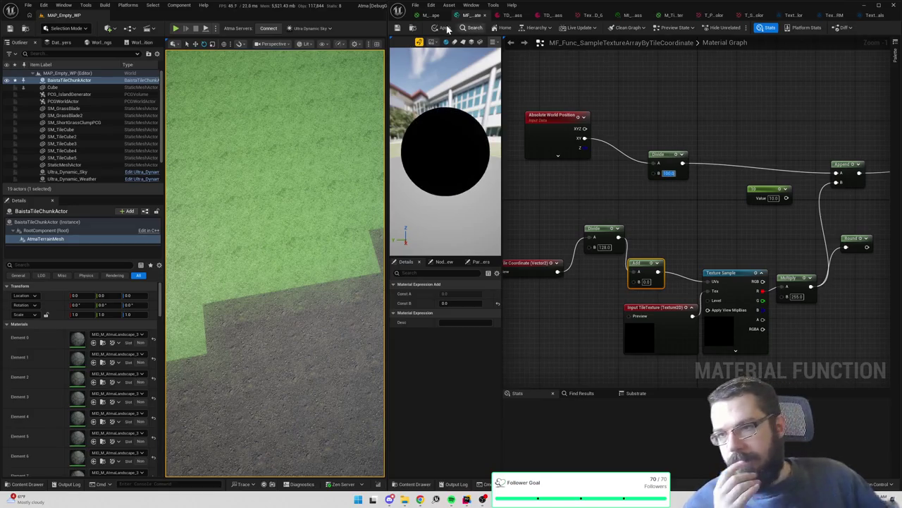
pyautogui.click(442, 29)
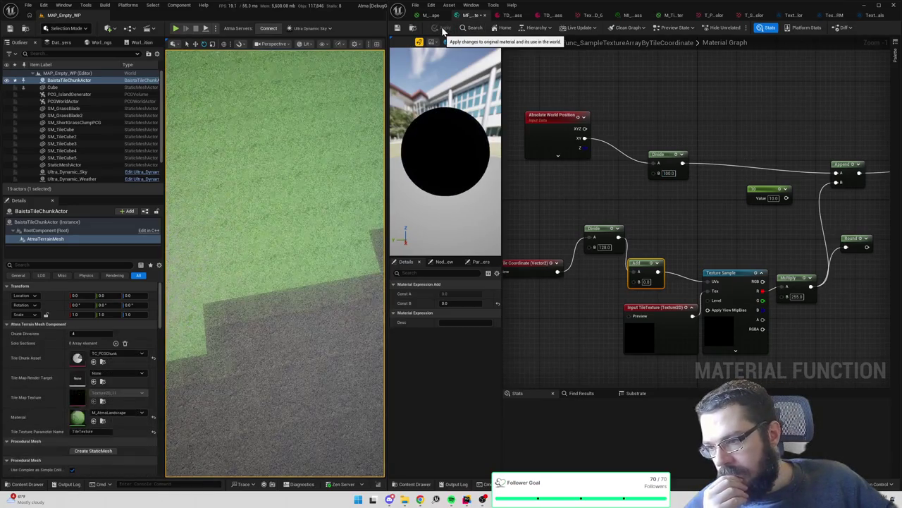
pyautogui.moveTo(362, 226)
pyautogui.mouseDown()
pyautogui.moveTo(353, 211)
pyautogui.moveTo(356, 356)
pyautogui.mouseUp()
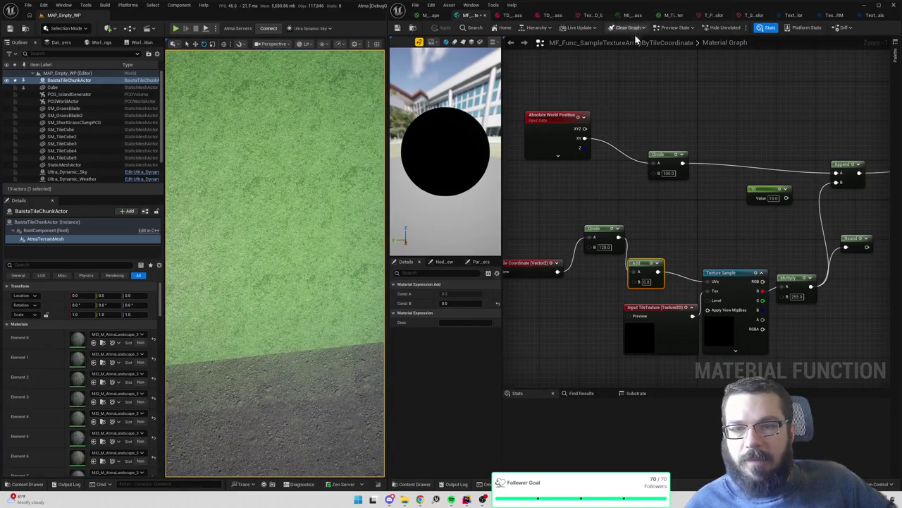
# Inspect the base colour texture array and the grass base colour texture
pyautogui.click(834, 18)
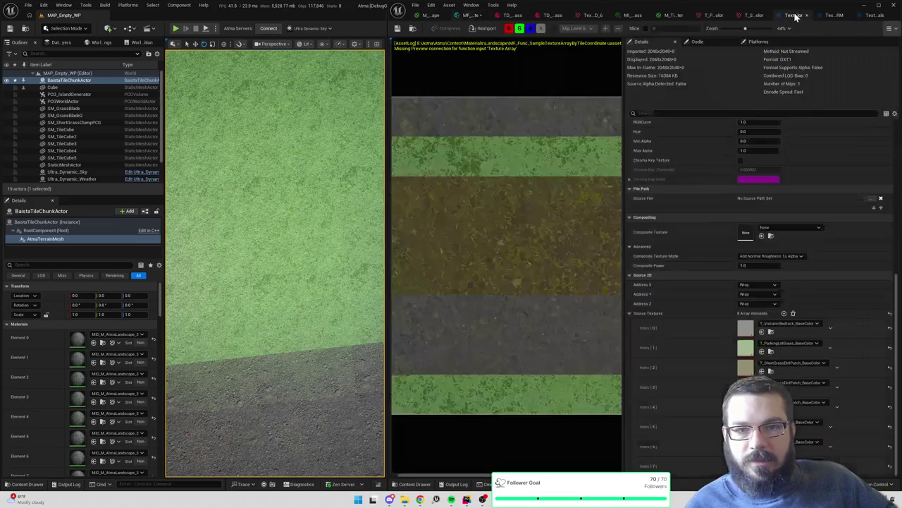
pyautogui.doubleClick(745, 341)
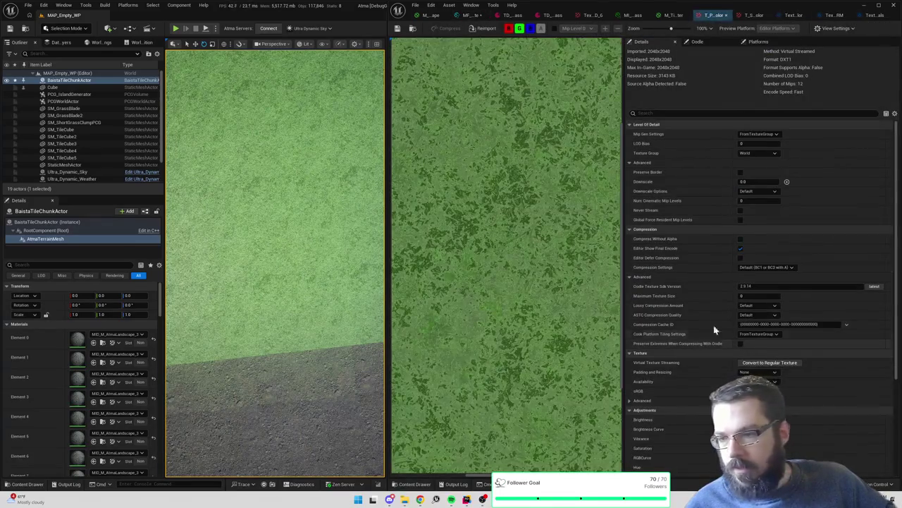
pyautogui.scroll(-6, 527, 194)
pyautogui.scroll(-2, 532, 199)
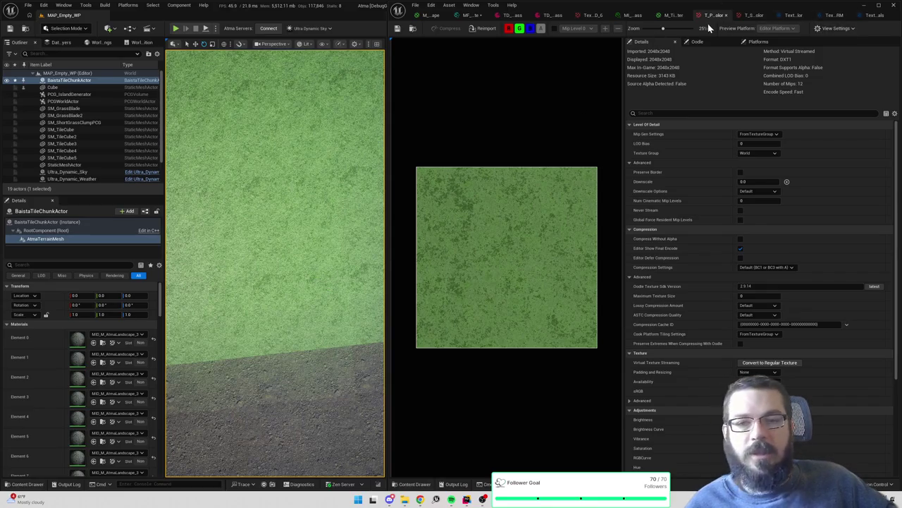
# Try a world-position divisor of 25 in the sampling function and apply it
pyautogui.click(475, 17)
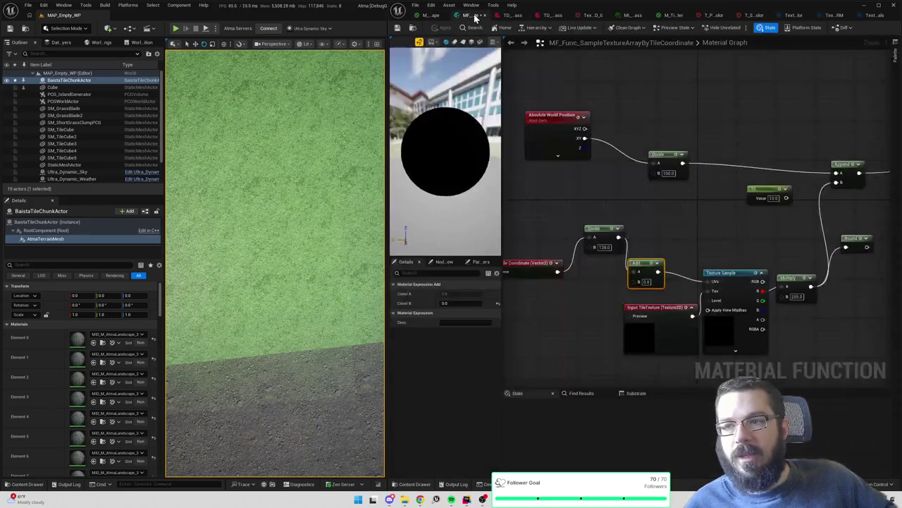
pyautogui.click(668, 172)
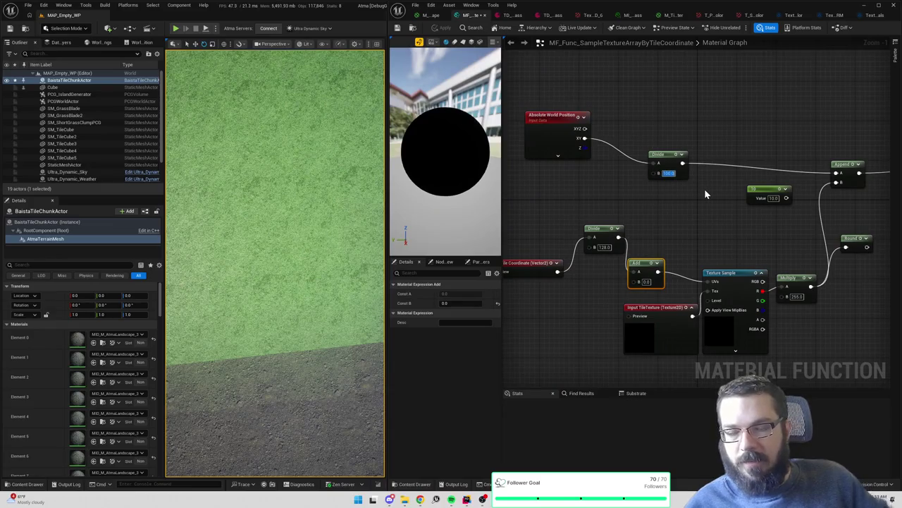
pyautogui.write('25')
pyautogui.press('Return')
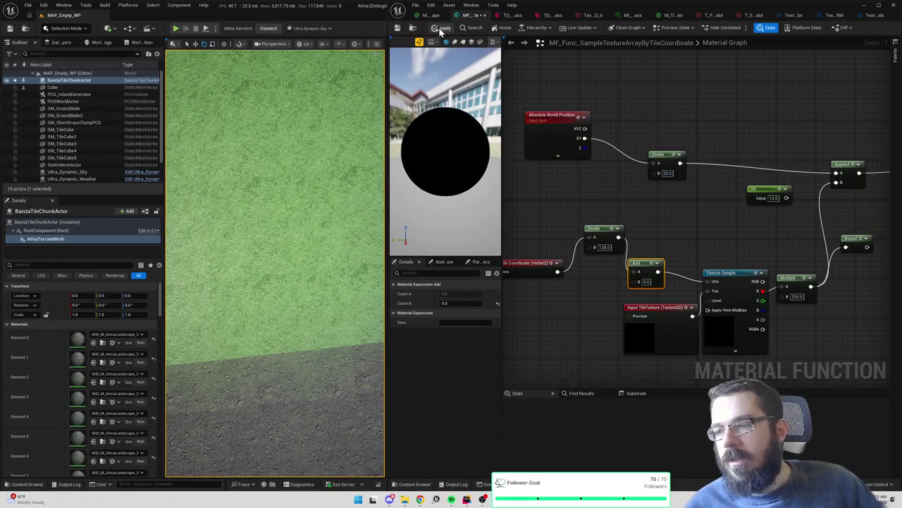
pyautogui.click(441, 29)
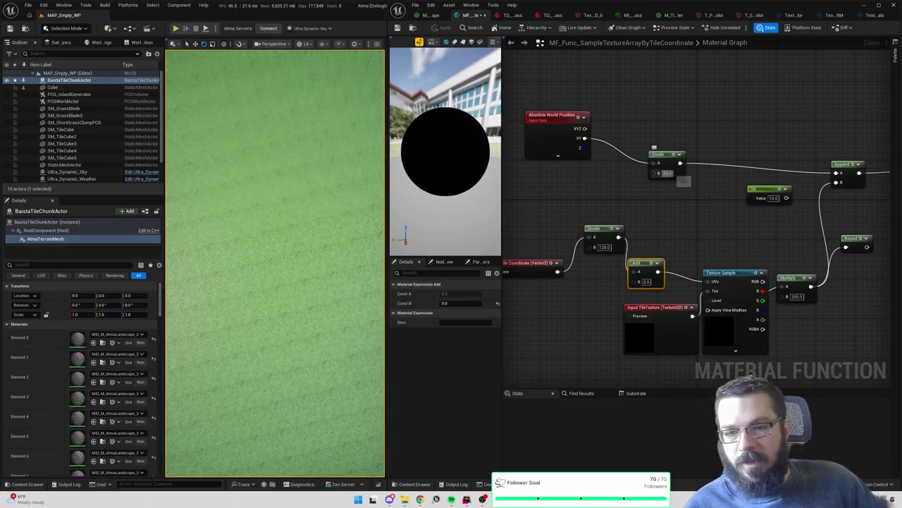
# Set the divisor to 400 and apply it for larger texture tiling
pyautogui.click(667, 173)
pyautogui.write('0')
pyautogui.press('Return')
pyautogui.click(444, 28)
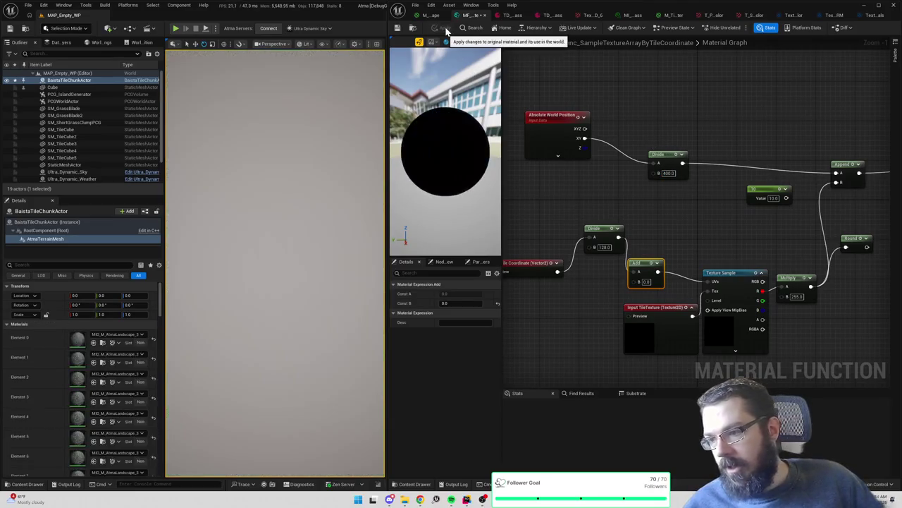
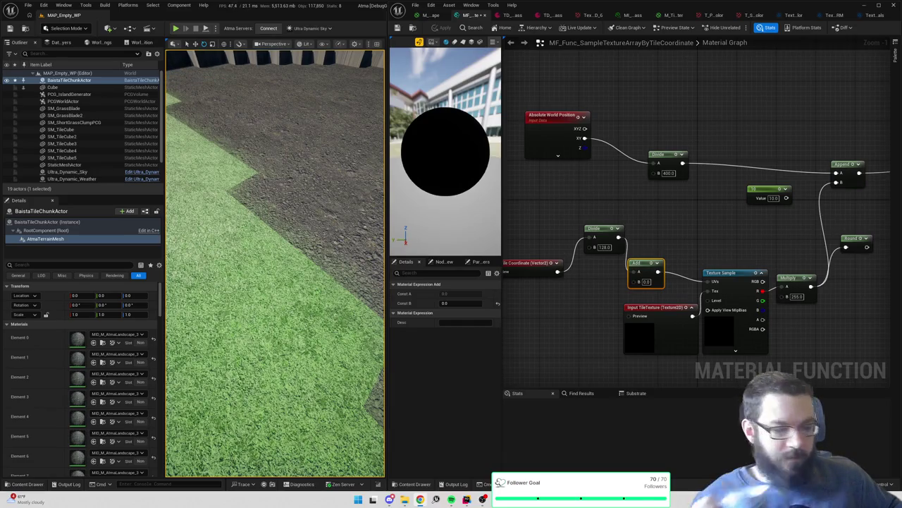
# Delete the unconnected Constant 10 node from the tile-sampling function graph and save all
pyautogui.click(673, 199)
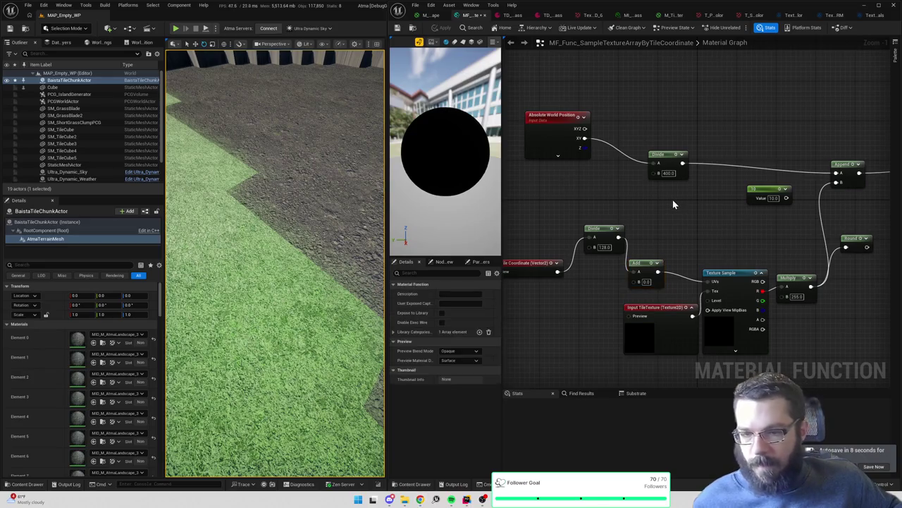
pyautogui.moveTo(673, 200); pyautogui.dragTo(685, 177)
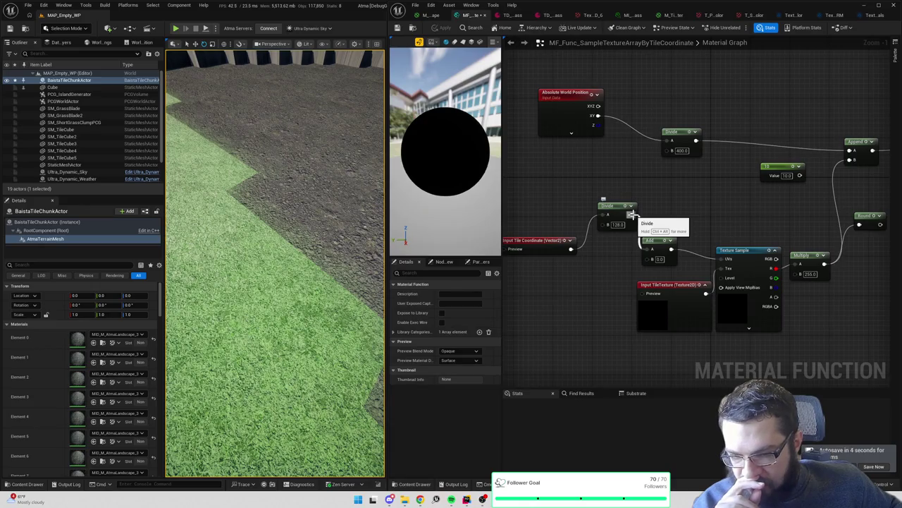
pyautogui.moveTo(697, 212); pyautogui.dragTo(622, 272)
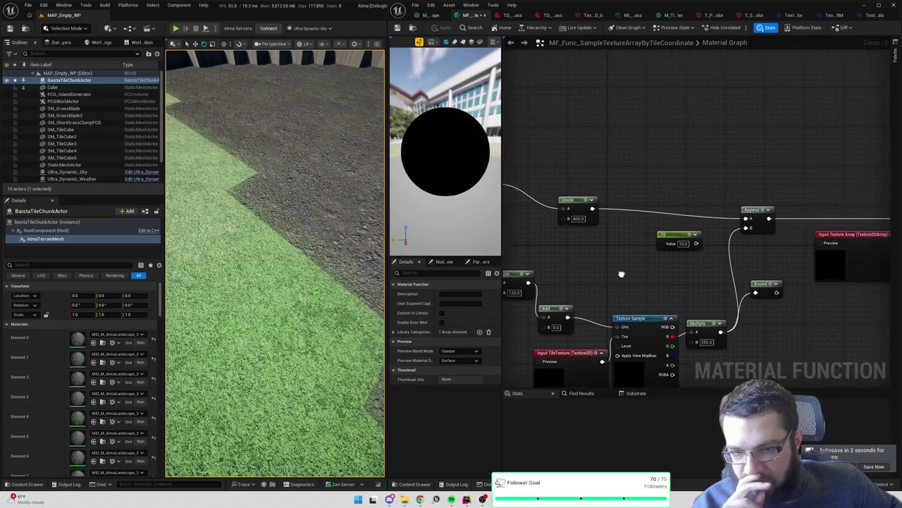
pyautogui.click(677, 237)
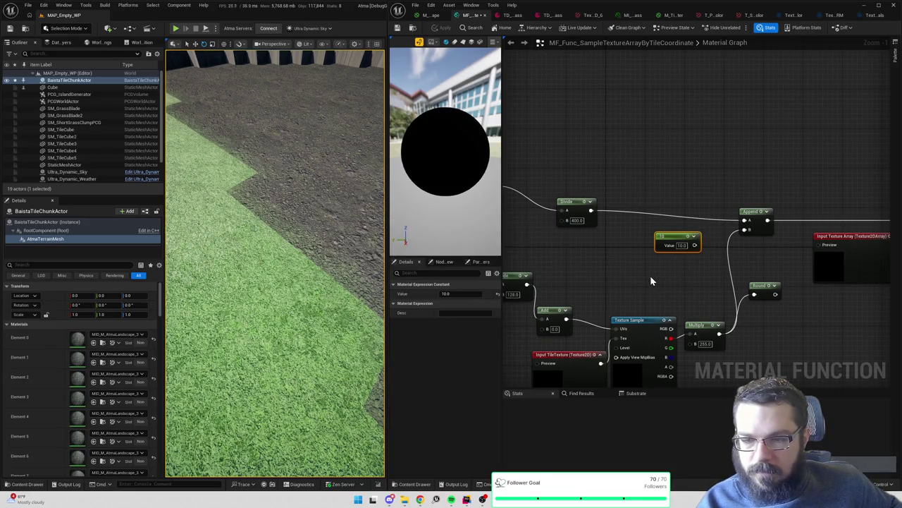
pyautogui.press('Delete')
pyautogui.hotkey('ctrl', 'shift', 's')
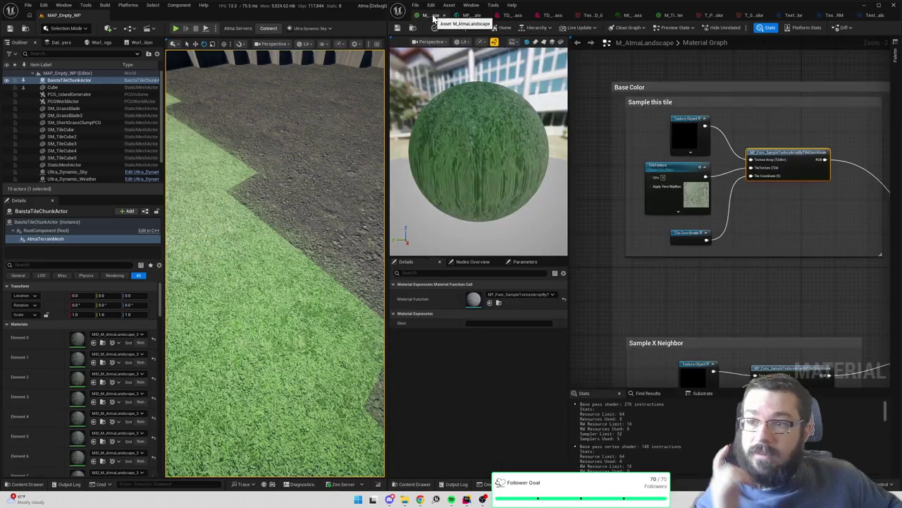
# Switch to the M_AtmaLandscape material and pan across its graph
pyautogui.click(433, 16)
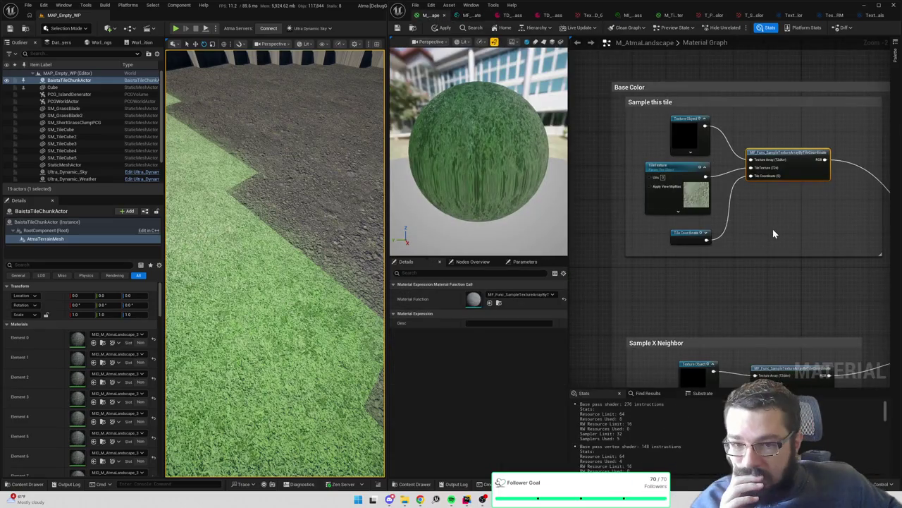
pyautogui.scroll(-5, 772, 229)
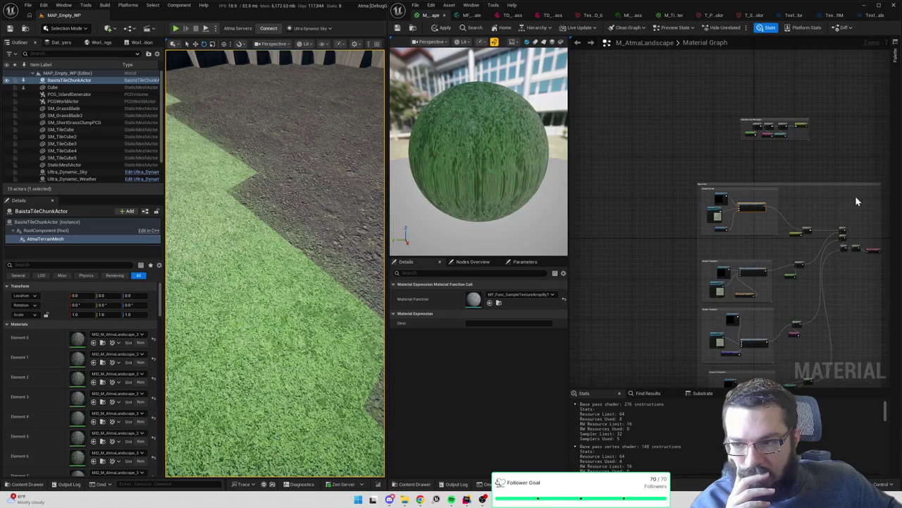
pyautogui.moveTo(819, 157); pyautogui.dragTo(618, 123)
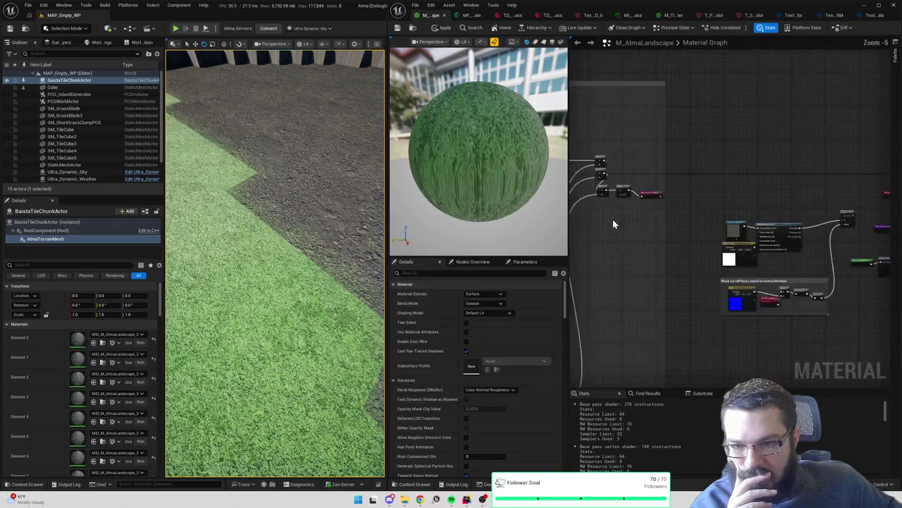
pyautogui.scroll(4, 613, 221)
pyautogui.scroll(1, 736, 220)
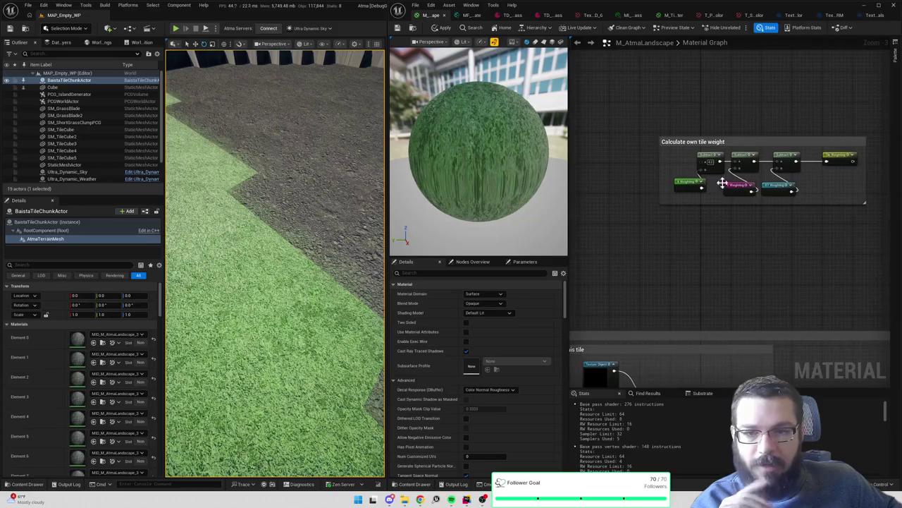
# Select the nodes in the Calculate own tile weight group
pyautogui.moveTo(676, 149); pyautogui.dragTo(840, 199)
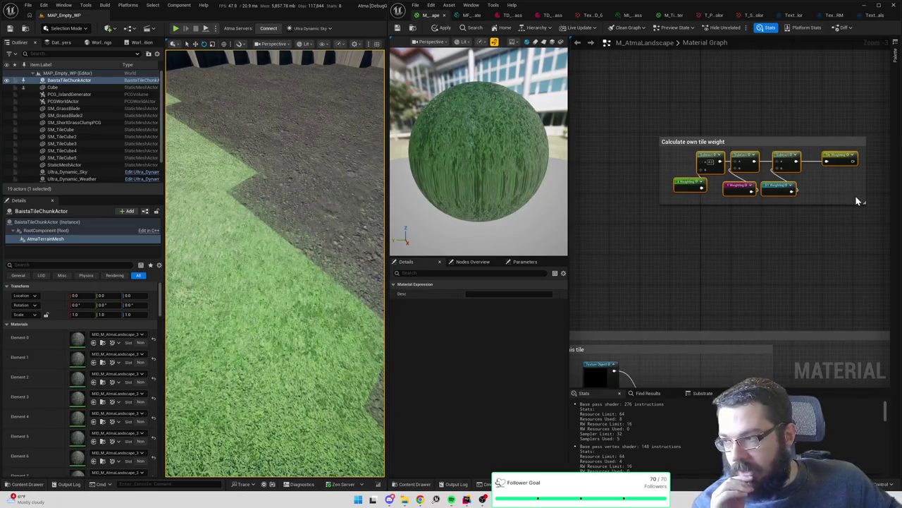
pyautogui.scroll(-7, 857, 198)
pyautogui.scroll(6, 705, 125)
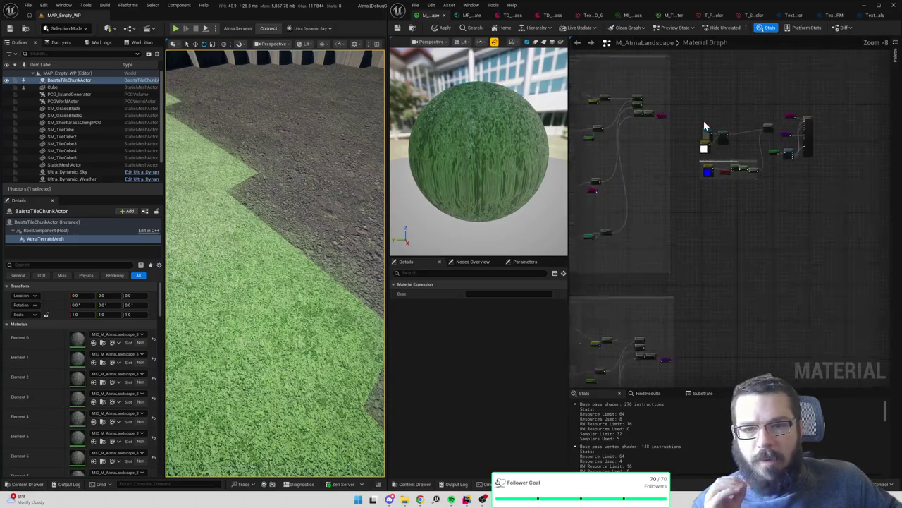
pyautogui.scroll(-2, 767, 191)
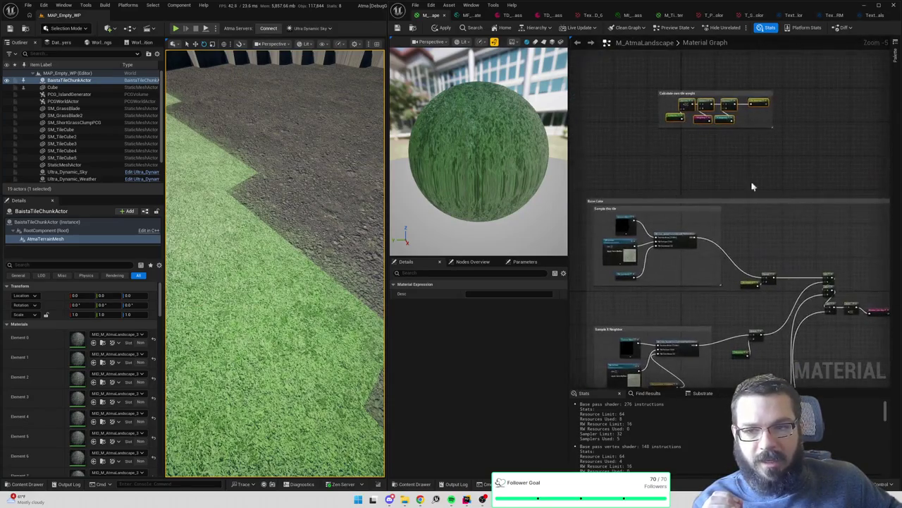
pyautogui.scroll(3, 793, 194)
pyautogui.moveTo(774, 155); pyautogui.dragTo(596, 121)
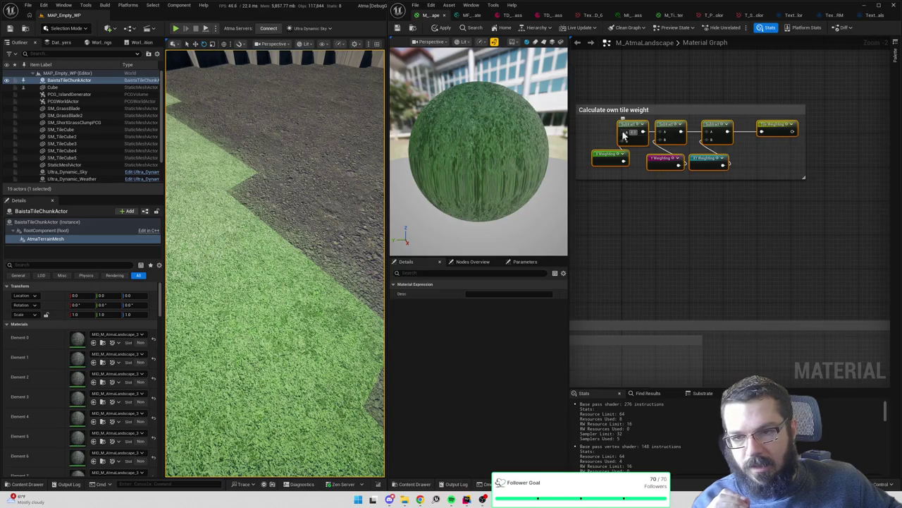
pyautogui.click(598, 131)
pyautogui.moveTo(742, 176); pyautogui.dragTo(657, 122)
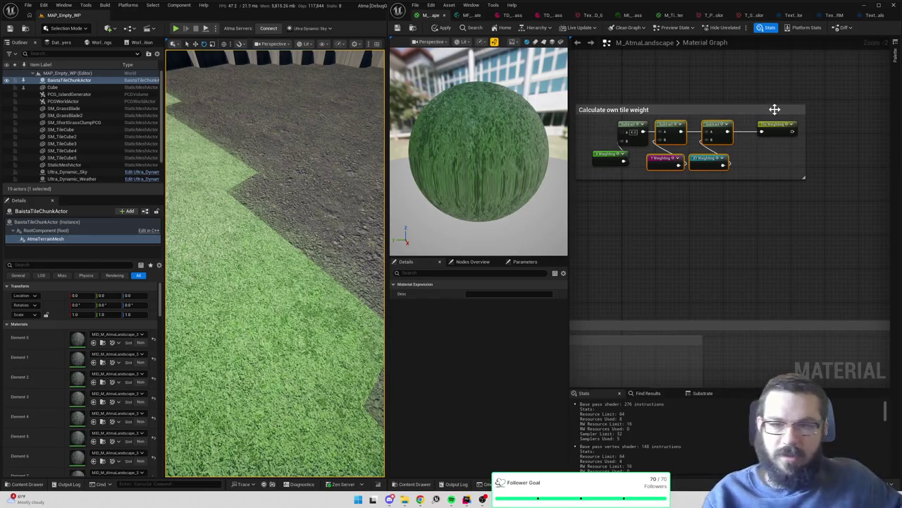
pyautogui.scroll(2, 718, 156)
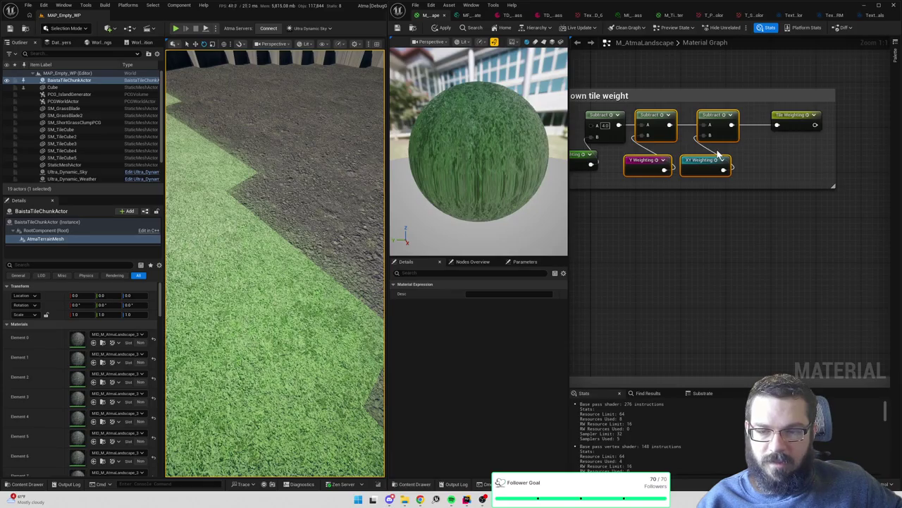
pyautogui.scroll(-1, 718, 154)
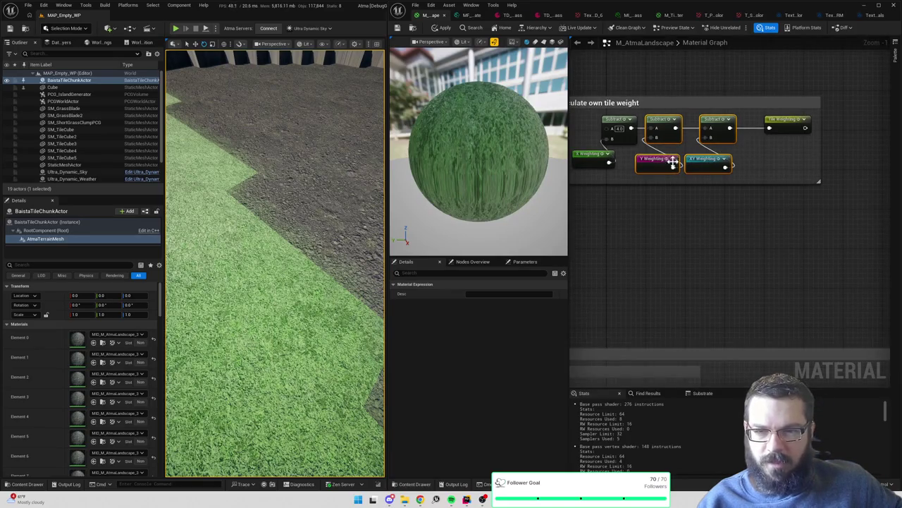
pyautogui.scroll(-2, 761, 160)
pyautogui.moveTo(605, 75); pyautogui.dragTo(805, 193)
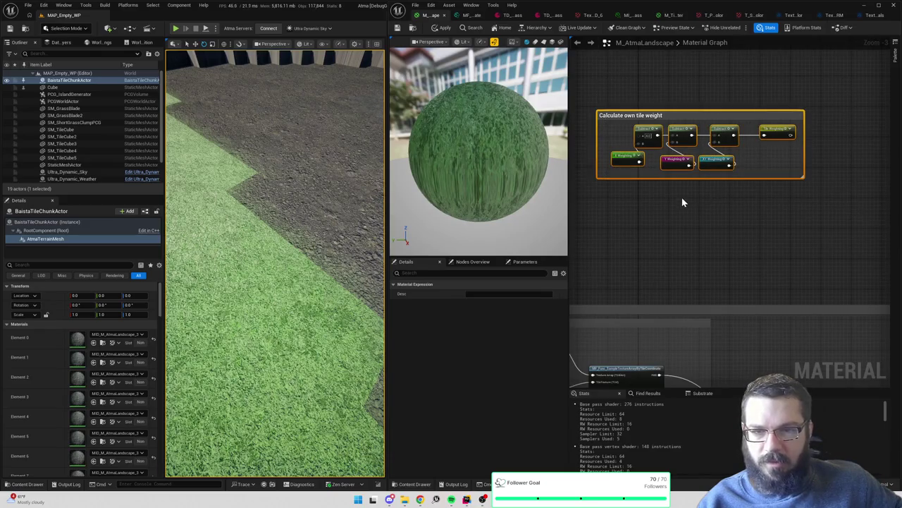
pyautogui.click(621, 181)
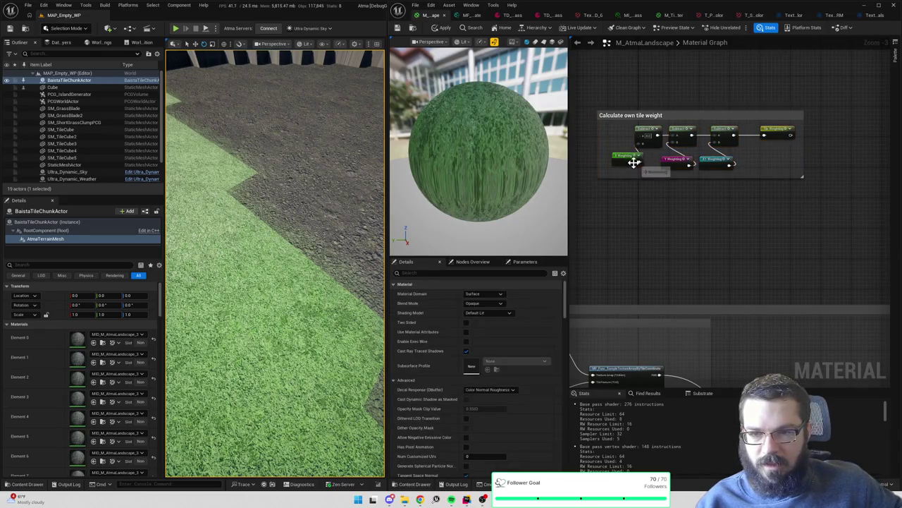
# Add a Tile Weighting node and feed it into a new Add node
pyautogui.rightClick(655, 203)
pyautogui.write('weight')
pyautogui.press('Return')
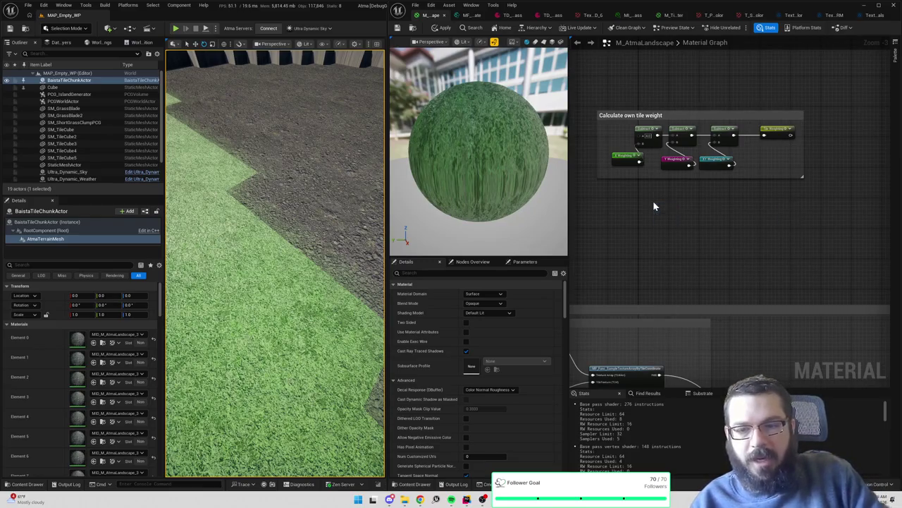
pyautogui.moveTo(680, 209); pyautogui.dragTo(702, 216)
pyautogui.write('add')
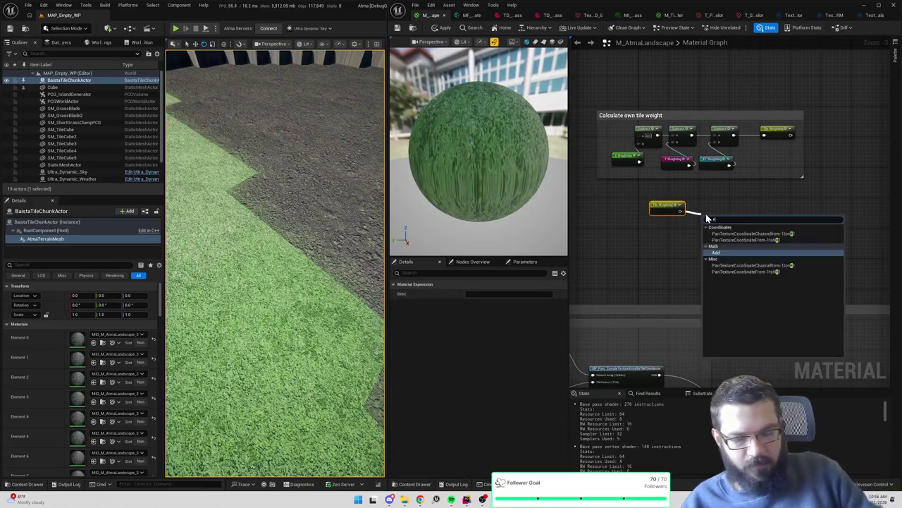
pyautogui.press('Return')
# Duplicate the X Weighting node and chain a second Add node after the first
pyautogui.scroll(2, 706, 215)
pyautogui.click(586, 138)
pyautogui.hotkey('ctrl', 'c')
pyautogui.hotkey('ctrl', 'v')
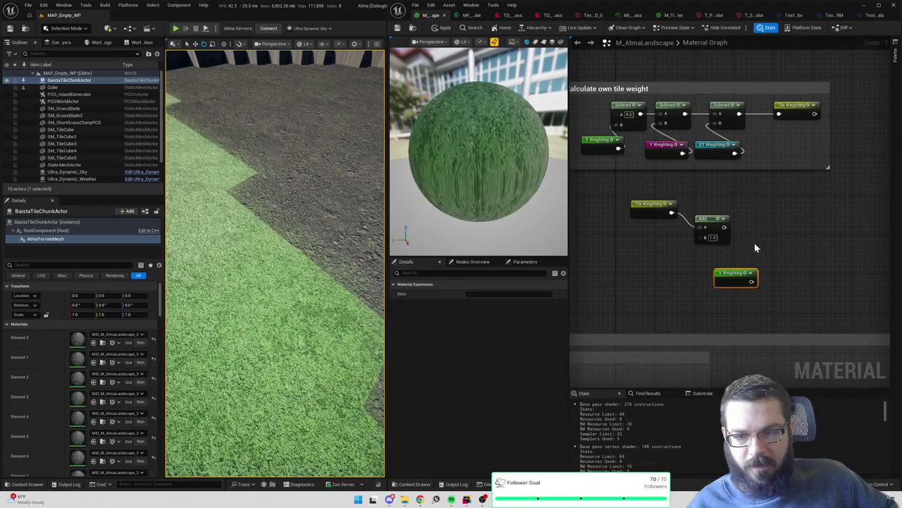
pyautogui.moveTo(737, 232); pyautogui.dragTo(771, 241)
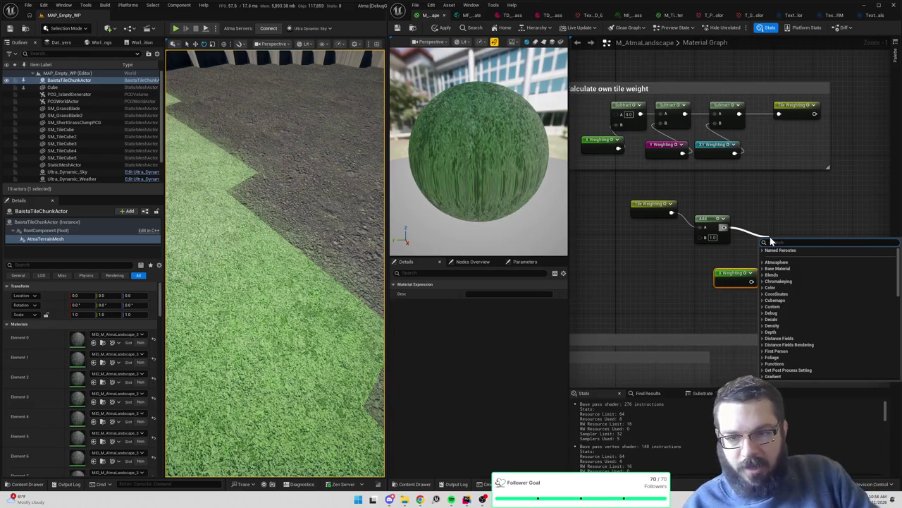
pyautogui.write('multiply')
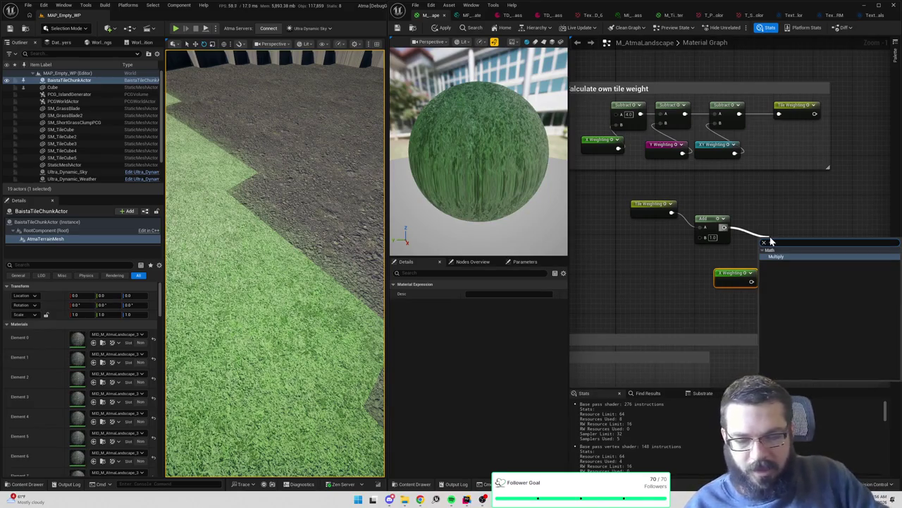
pyautogui.moveTo(749, 285)
pyautogui.mouseDown()
pyautogui.moveTo(679, 251)
pyautogui.moveTo(698, 237)
pyautogui.moveTo(760, 244)
pyautogui.mouseUp()
pyautogui.write('add')
pyautogui.press('Return')
# Feed Y Weighting into the second Add and XY Weighting into a third Add node
pyautogui.rightClick(695, 280)
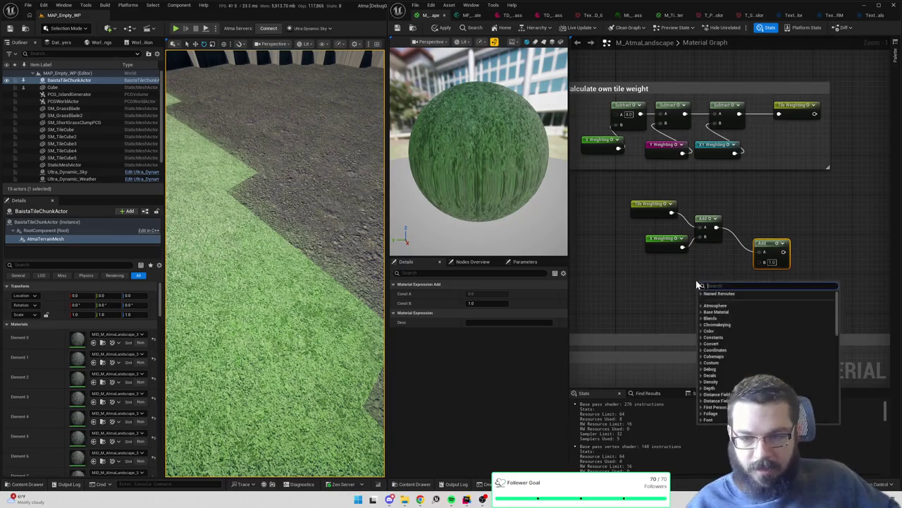
pyautogui.write('y weight')
pyautogui.press('Return')
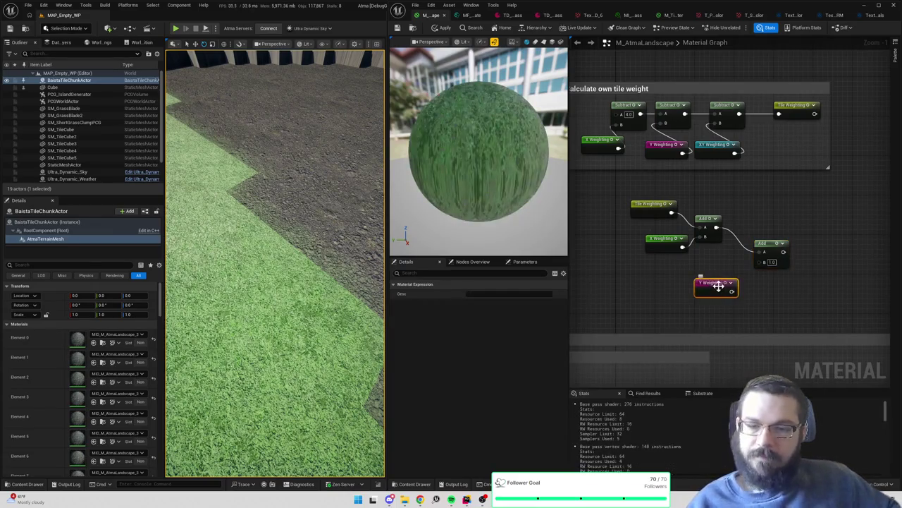
pyautogui.moveTo(733, 290)
pyautogui.mouseDown()
pyautogui.moveTo(766, 262)
pyautogui.moveTo(773, 285)
pyautogui.mouseUp()
pyautogui.write('named')
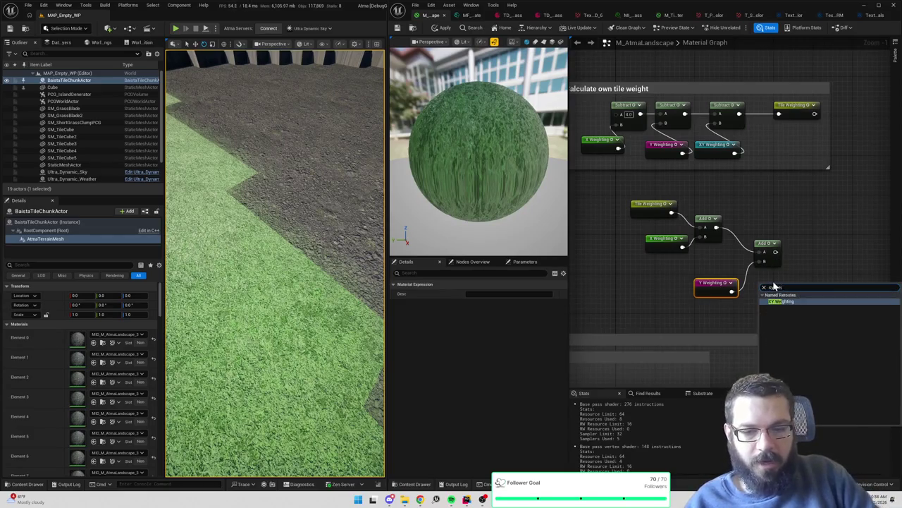
pyautogui.press('Return')
pyautogui.click(809, 238)
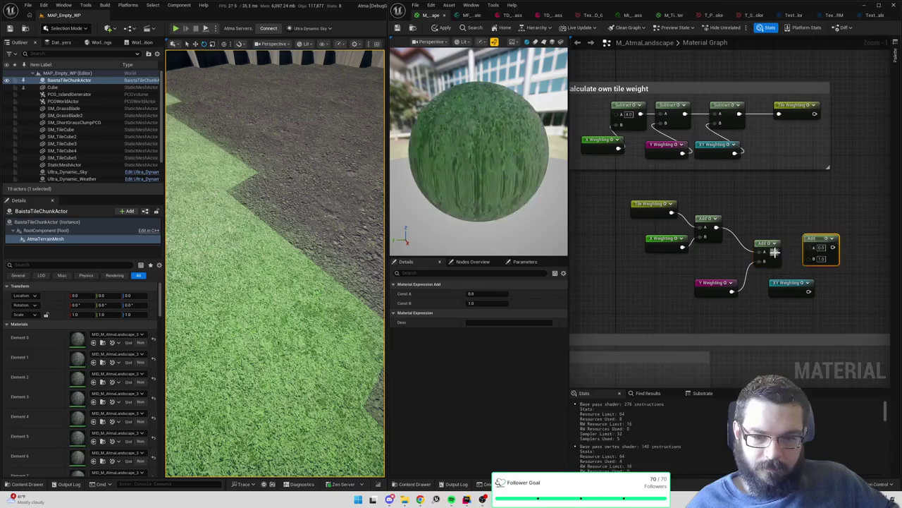
pyautogui.moveTo(808, 258); pyautogui.dragTo(809, 291)
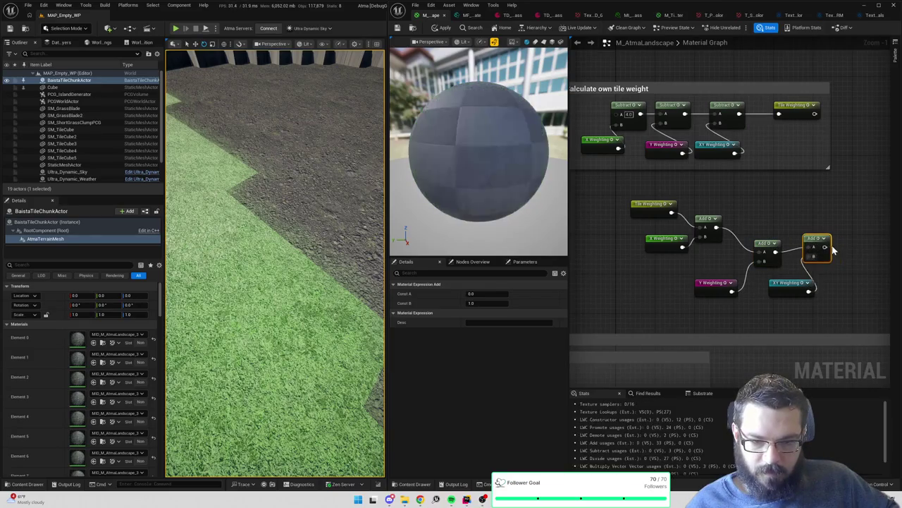
# Output the final sum to a named reroute declaration called 'Weight Totals'
pyautogui.write('named reroute')
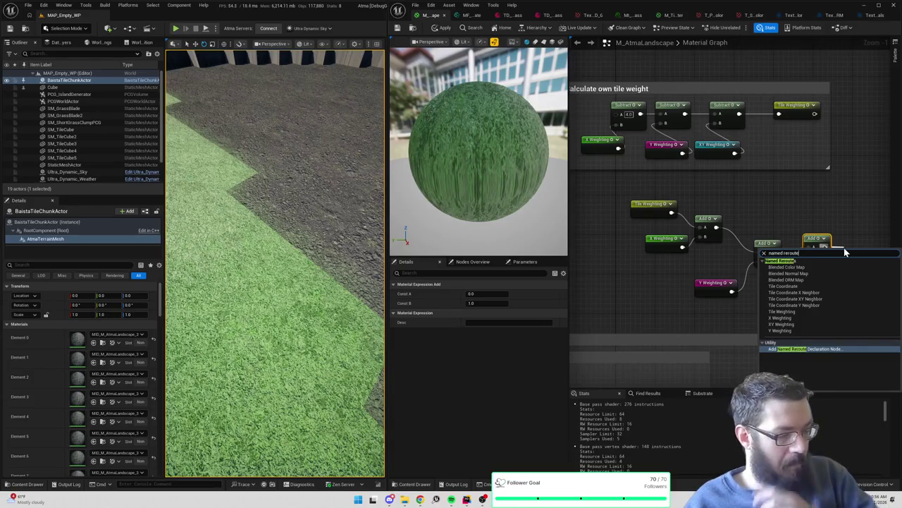
pyautogui.press('Return')
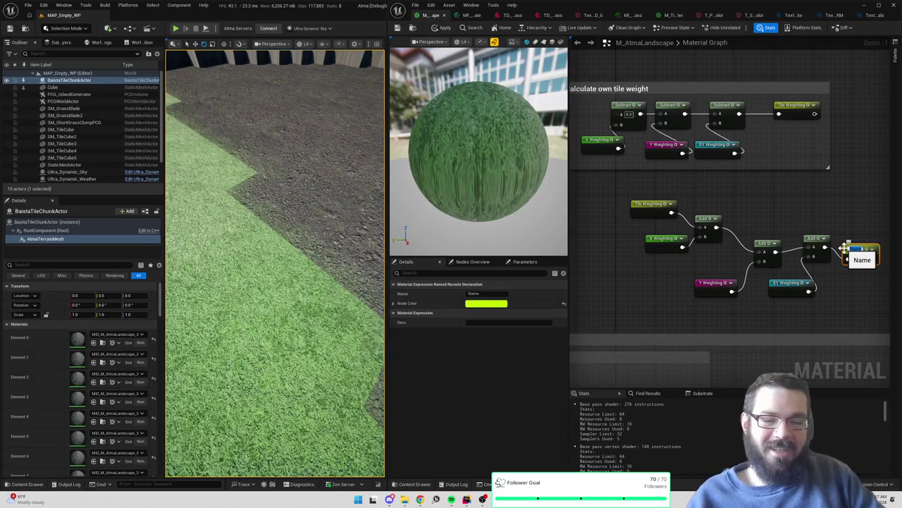
pyautogui.press('Return')
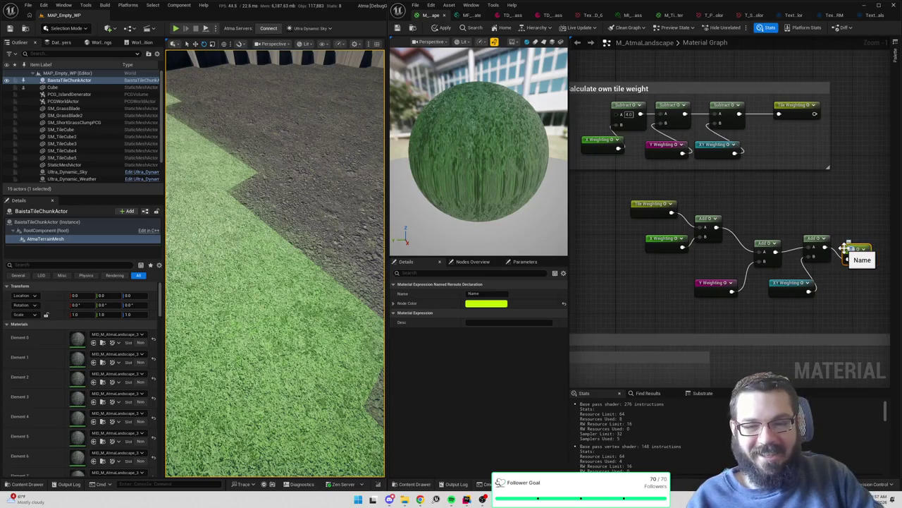
pyautogui.write('Weight Totals')
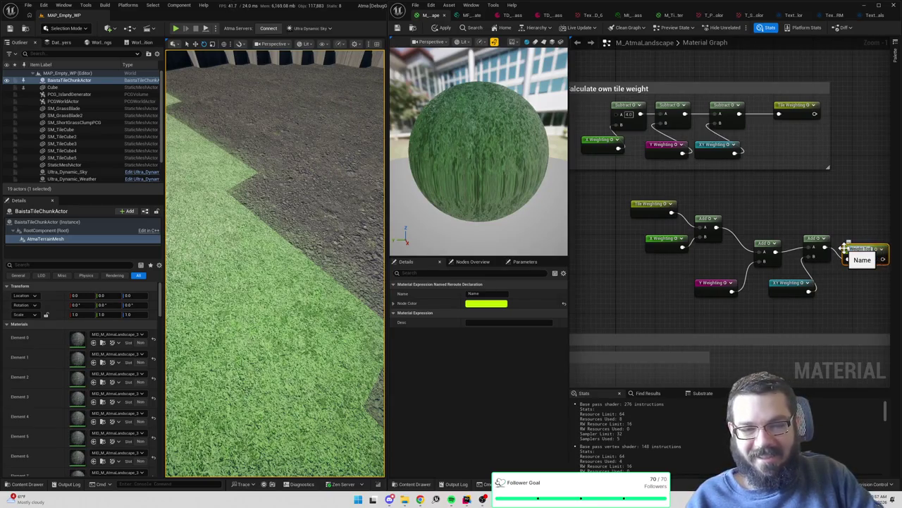
pyautogui.scroll(-5, 853, 251)
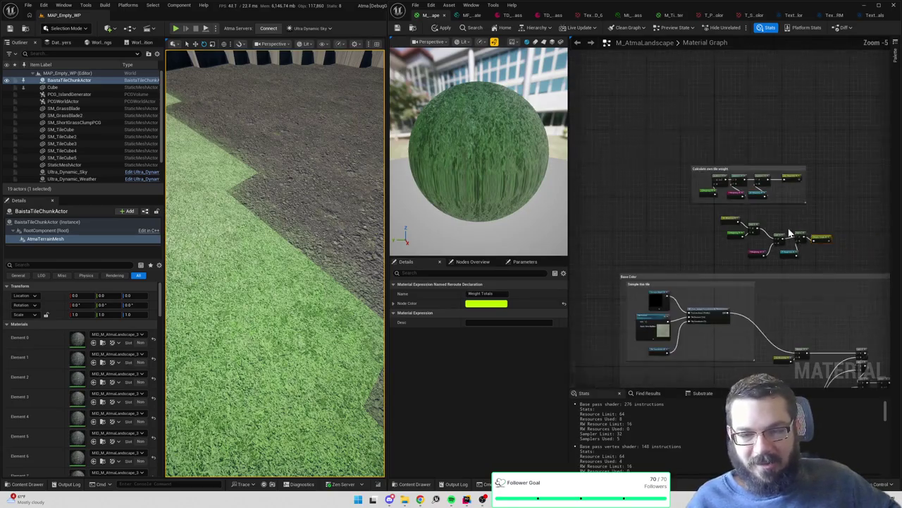
# Wire a Weight Totals reroute into the Blended Color Divide's B input and apply
pyautogui.moveTo(863, 255)
pyautogui.mouseDown()
pyautogui.moveTo(624, 169)
pyautogui.moveTo(665, 165)
pyautogui.moveTo(684, 151)
pyautogui.moveTo(703, 165)
pyautogui.mouseUp()
pyautogui.scroll(4, 708, 173)
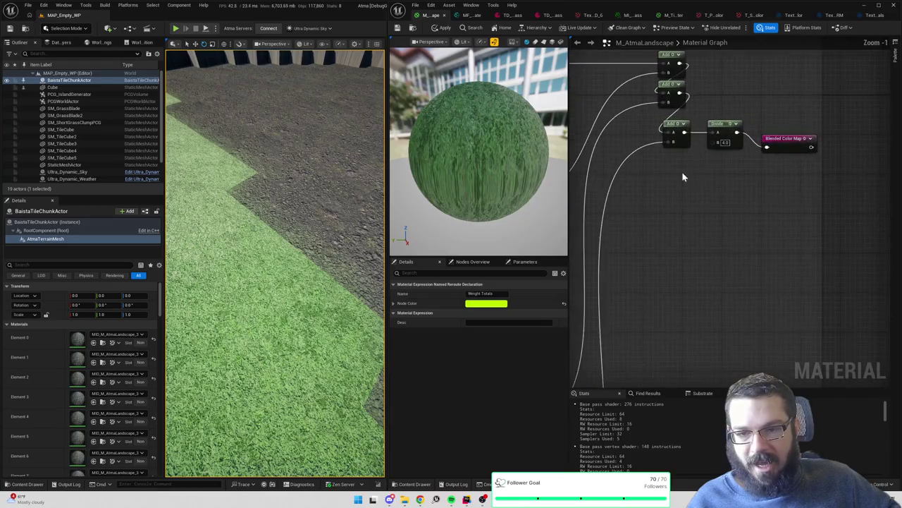
pyautogui.click(703, 213)
pyautogui.hotkey('ctrl', 'v')
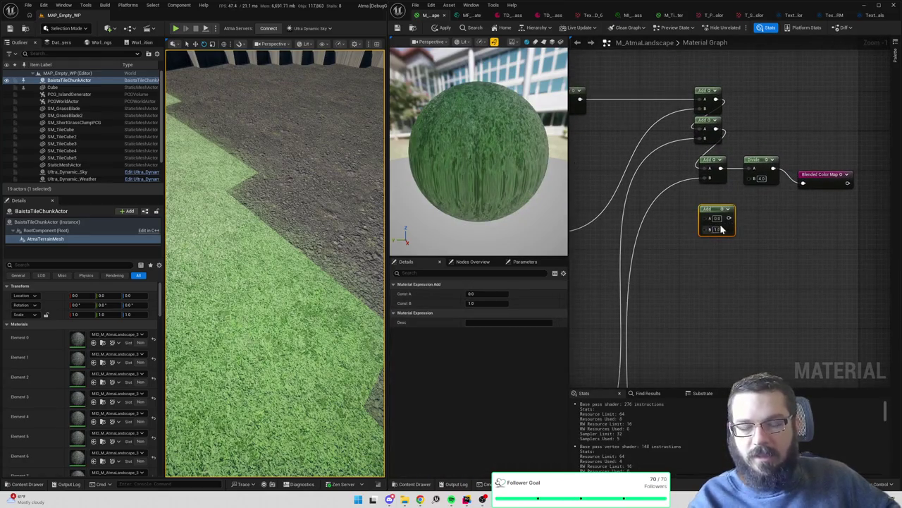
pyautogui.hotkey('ctrl', 'z')
pyautogui.rightClick(719, 215)
pyautogui.write('weight')
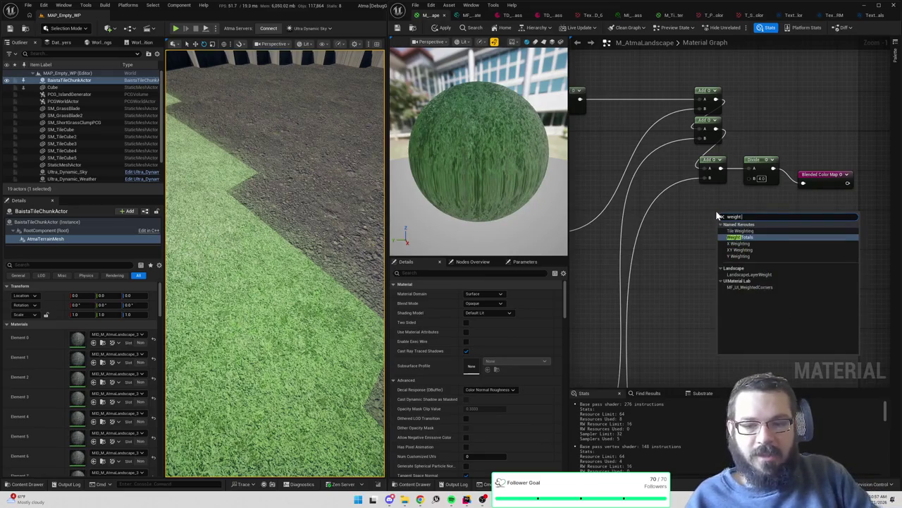
pyautogui.press('Return')
pyautogui.moveTo(753, 222); pyautogui.dragTo(755, 178)
pyautogui.click(439, 30)
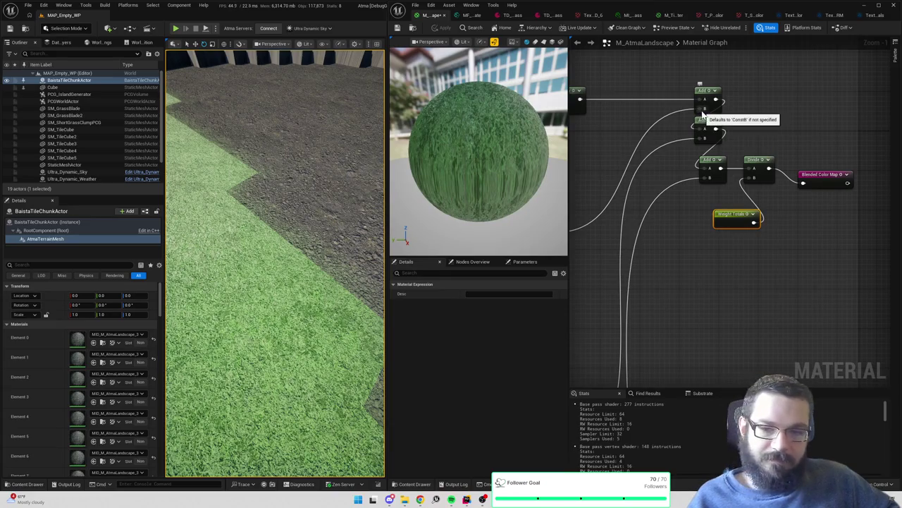
# Make the normal map Divide divide by a Weight Totals reroute
pyautogui.scroll(-2, 703, 113)
pyautogui.moveTo(644, 86)
pyautogui.mouseDown()
pyautogui.moveTo(714, 131)
pyautogui.moveTo(709, 195)
pyautogui.moveTo(762, 141)
pyautogui.moveTo(773, 54)
pyautogui.mouseUp()
pyautogui.scroll(-3, 792, 255)
pyautogui.scroll(-3, 791, 284)
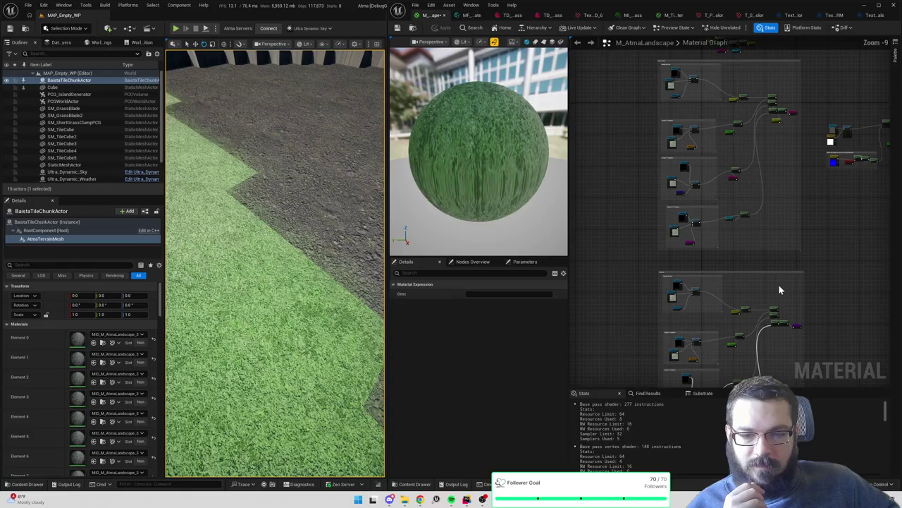
pyautogui.scroll(2, 778, 284)
pyautogui.moveTo(760, 231); pyautogui.dragTo(749, 167)
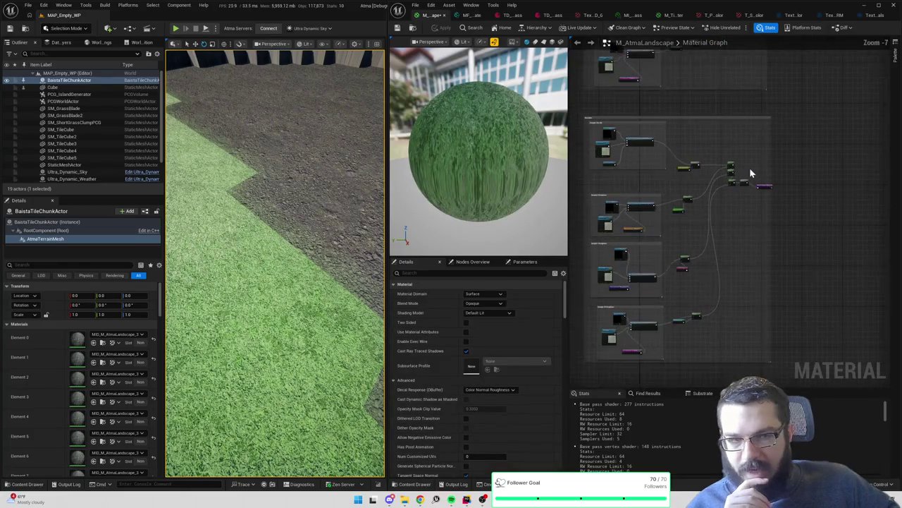
pyautogui.scroll(2, 750, 167)
pyautogui.click(721, 214)
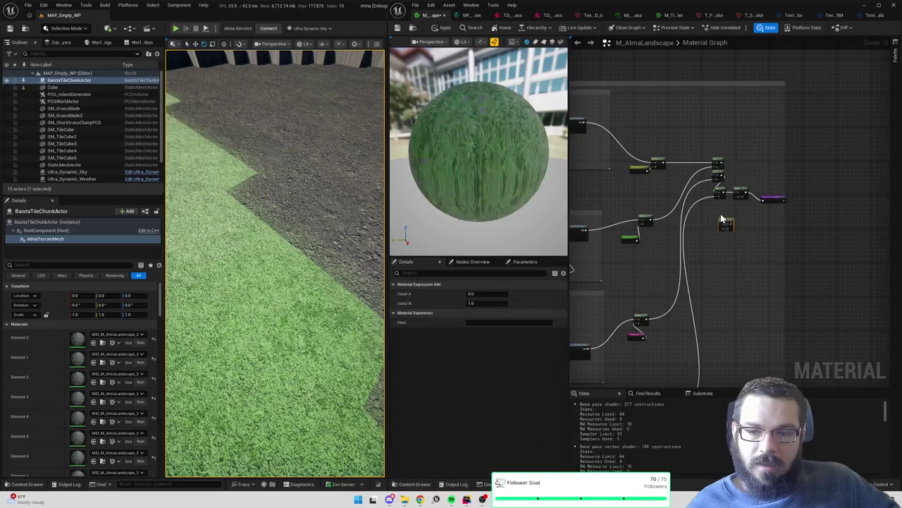
pyautogui.scroll(6, 721, 214)
pyautogui.press('Delete')
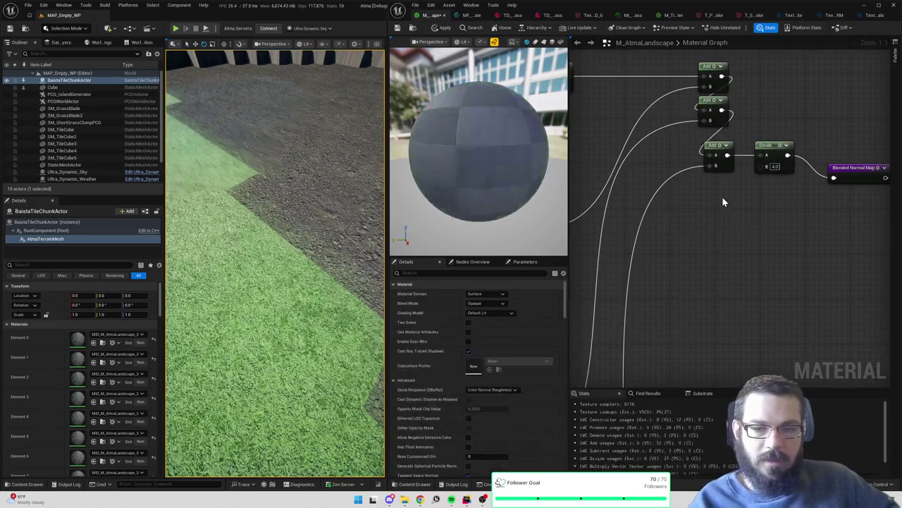
pyautogui.rightClick(724, 202)
pyautogui.write('weight')
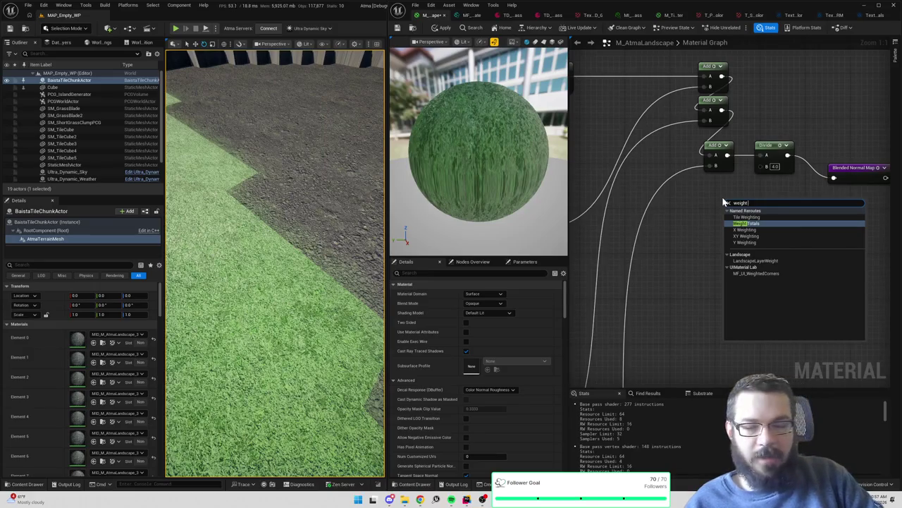
pyautogui.press('Return')
pyautogui.moveTo(764, 212); pyautogui.dragTo(762, 167)
# Feed Weight Totals into the ORM map Divide's B input and apply the material
pyautogui.scroll(-5, 767, 251)
pyautogui.scroll(4, 765, 233)
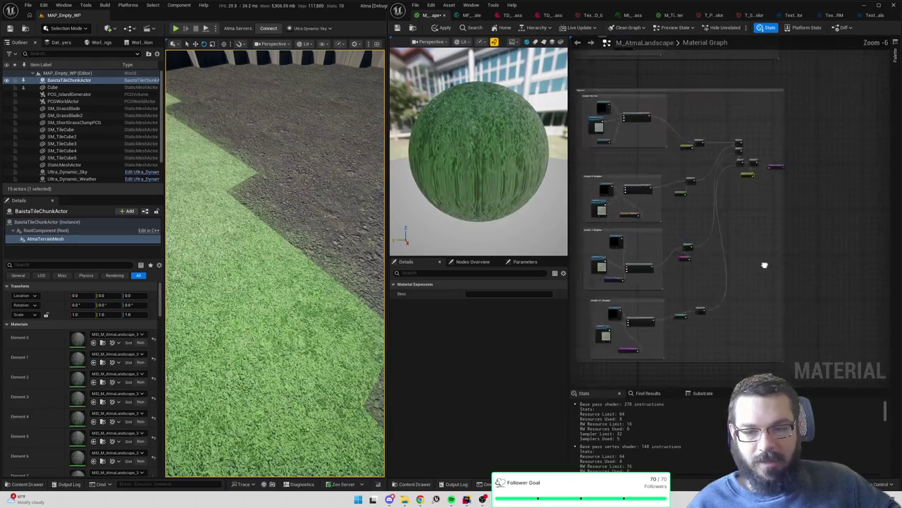
pyautogui.rightClick(753, 194)
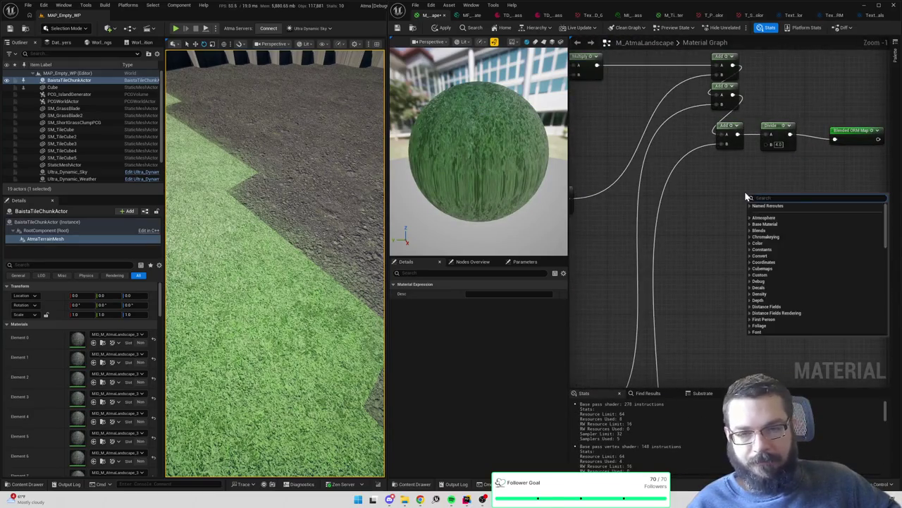
pyautogui.write('weight t')
pyautogui.press('Escape')
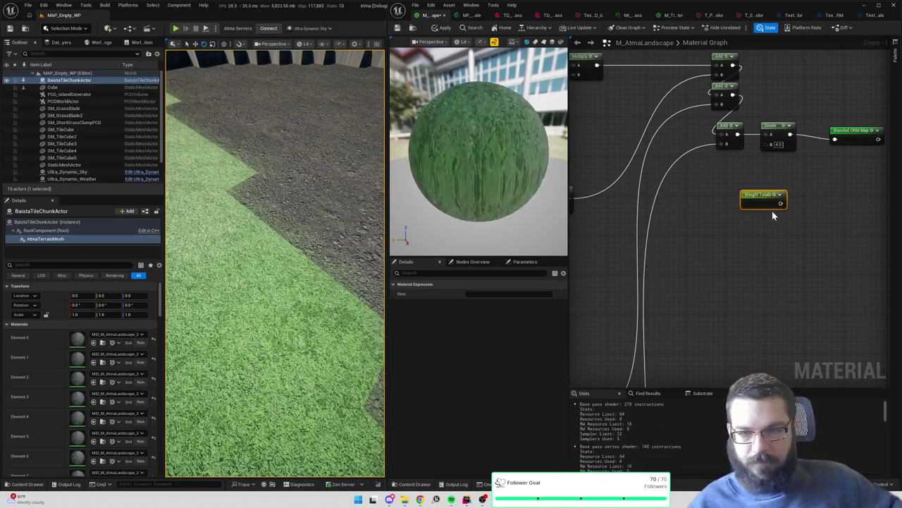
pyautogui.moveTo(780, 203); pyautogui.dragTo(765, 146)
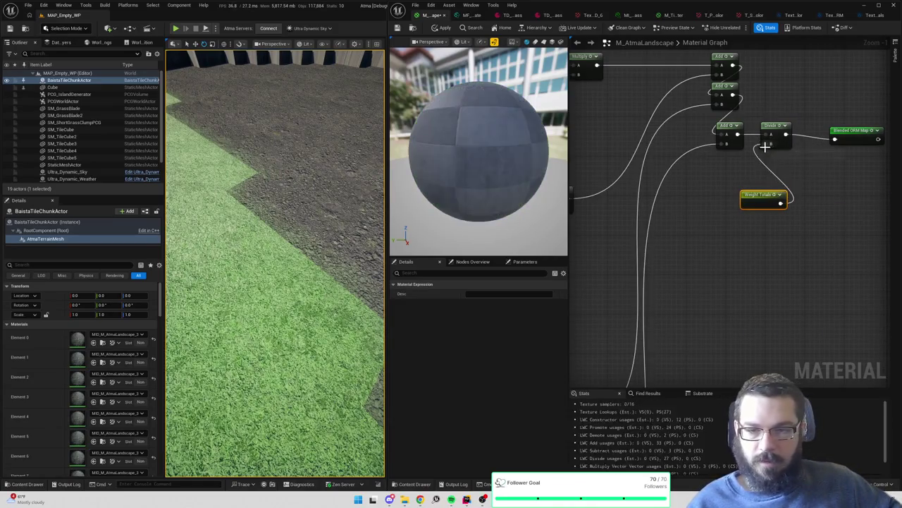
pyautogui.click(444, 29)
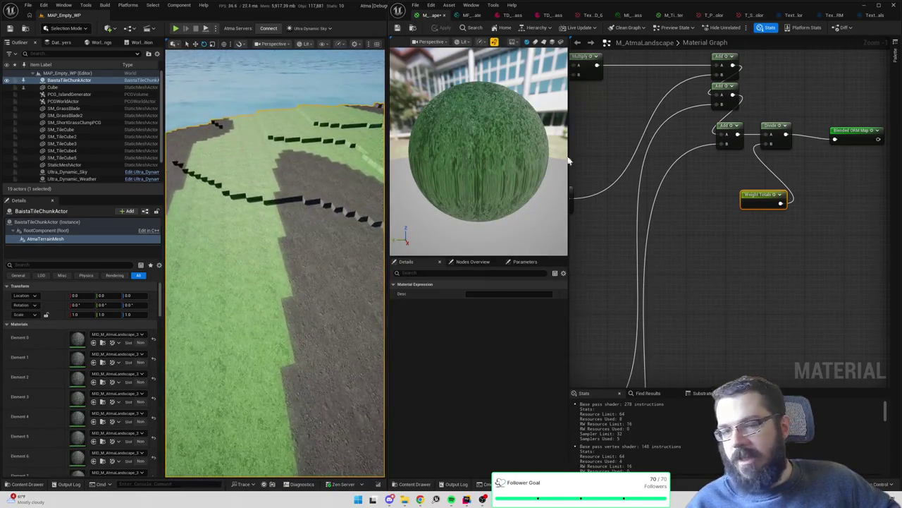
pyautogui.press('Home')
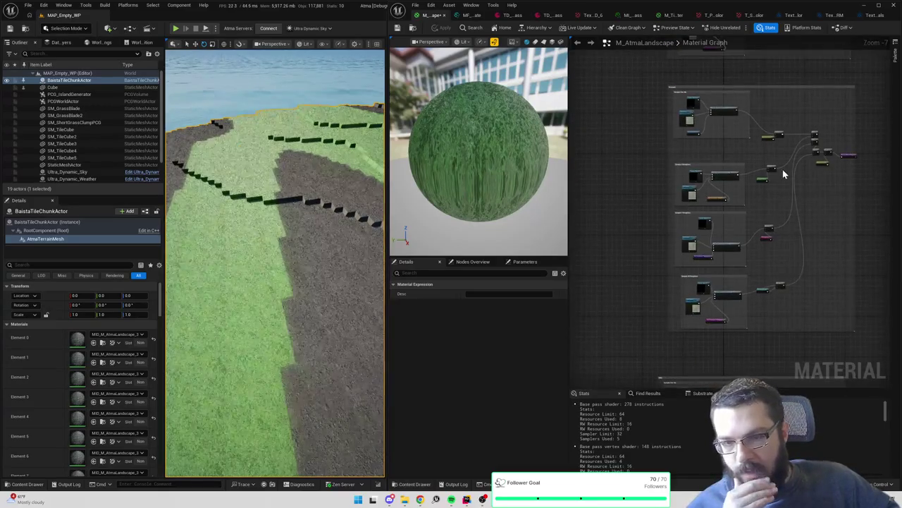
pyautogui.scroll(4, 812, 169)
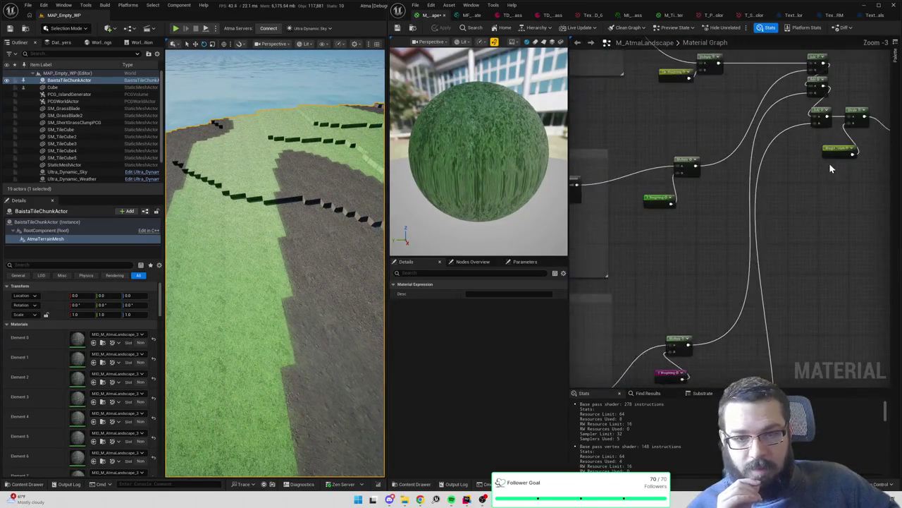
pyautogui.scroll(-4, 820, 199)
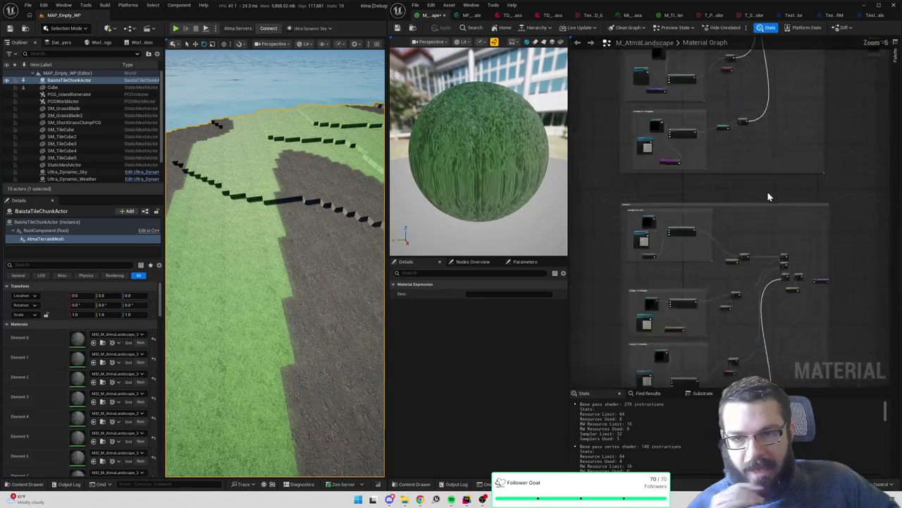
pyautogui.scroll(4, 795, 231)
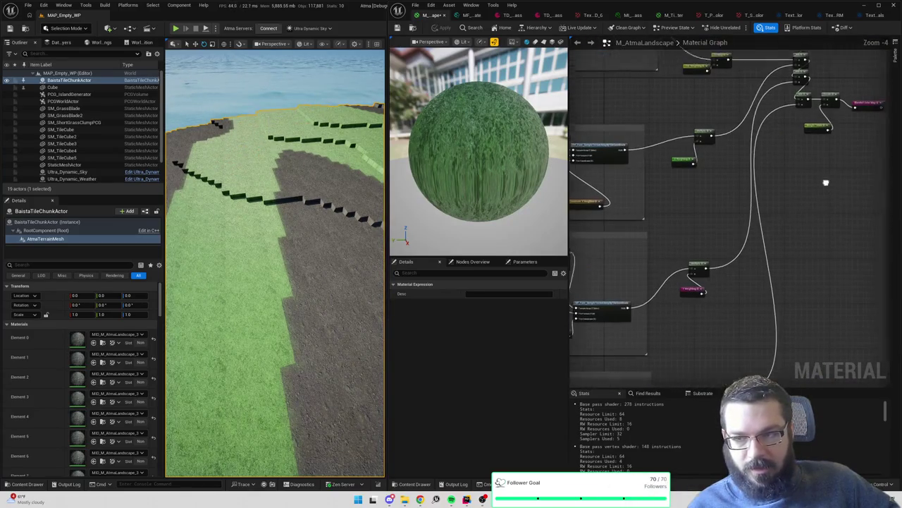
pyautogui.scroll(-1, 827, 177)
pyautogui.scroll(-3, 665, 148)
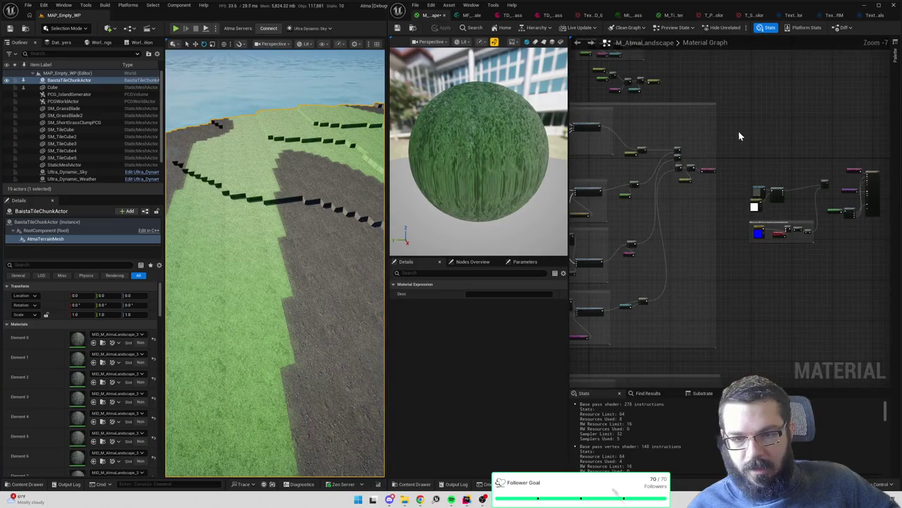
pyautogui.scroll(4, 631, 157)
pyautogui.moveTo(631, 156); pyautogui.dragTo(764, 161)
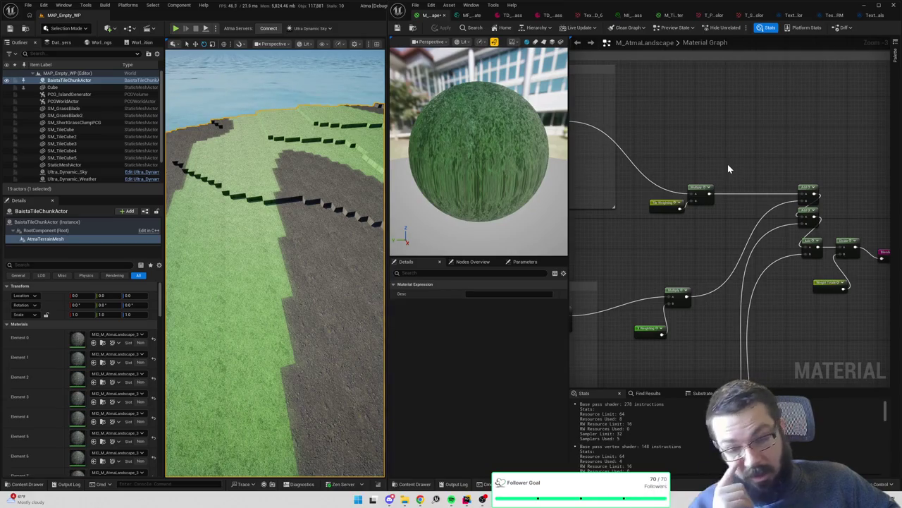
pyautogui.scroll(-1, 728, 168)
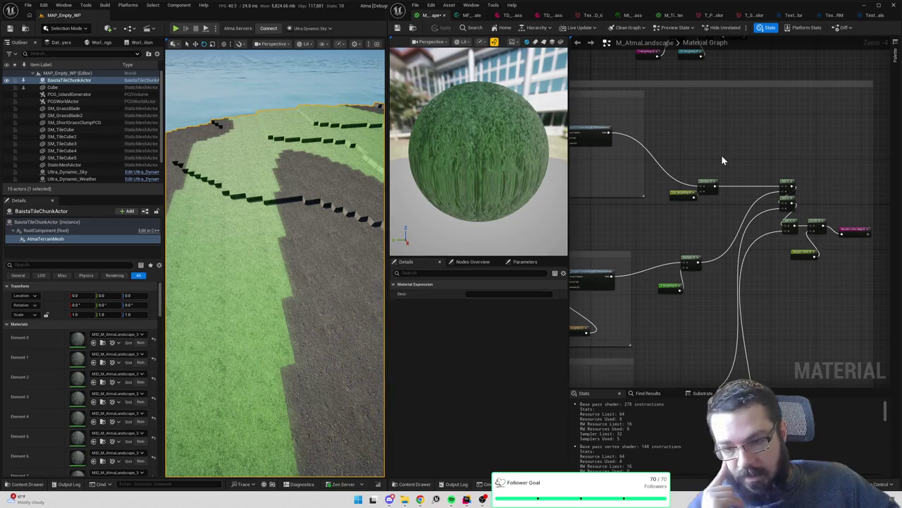
pyautogui.scroll(4, 722, 159)
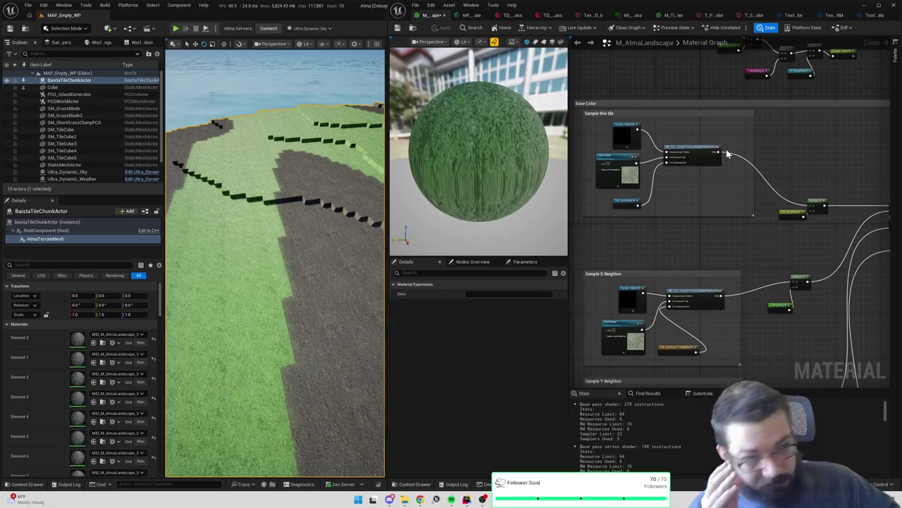
pyautogui.scroll(-3, 729, 154)
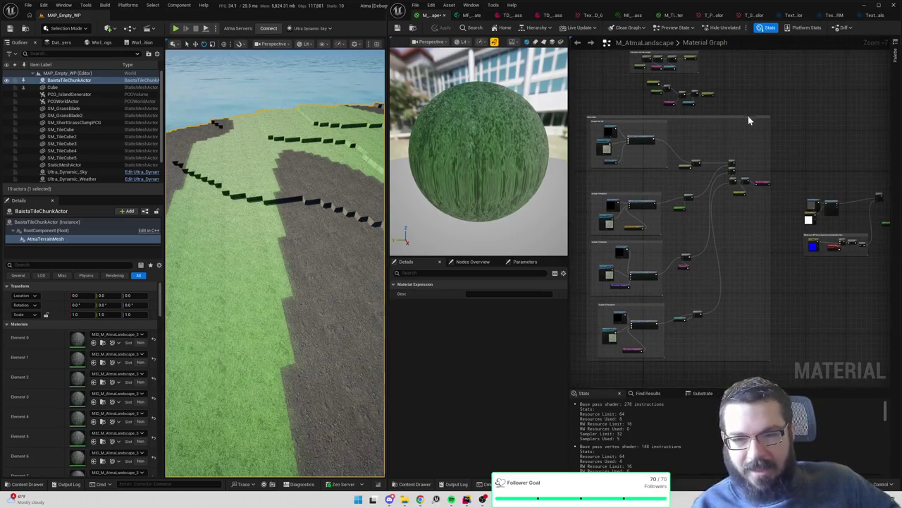
pyautogui.scroll(4, 736, 120)
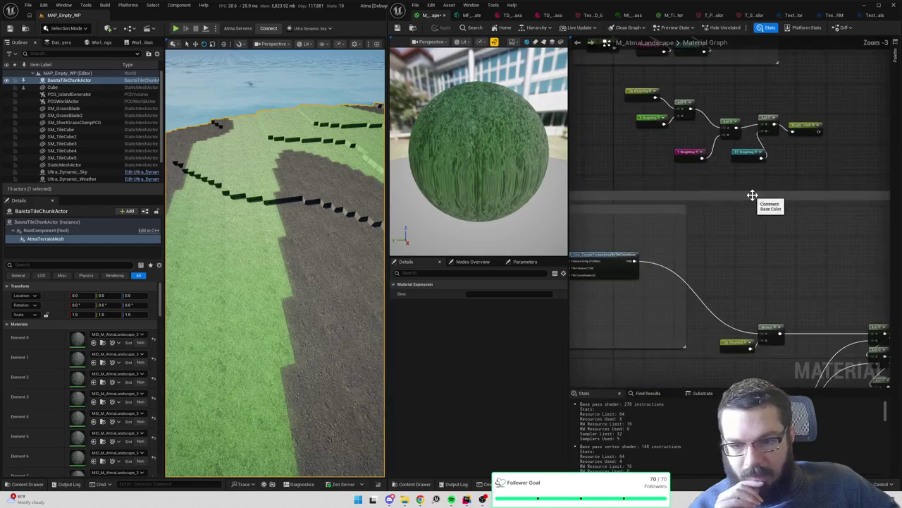
pyautogui.moveTo(779, 246); pyautogui.dragTo(839, 190)
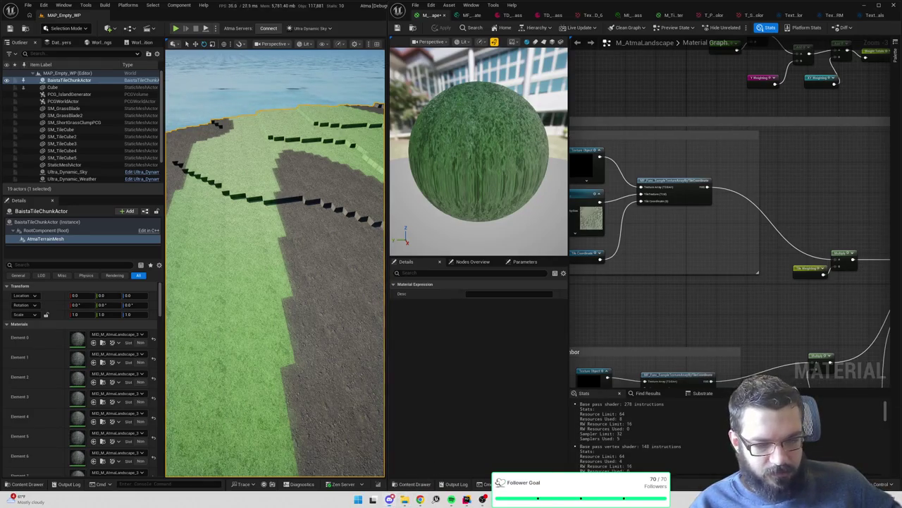
pyautogui.moveTo(662, 169)
pyautogui.mouseDown()
pyautogui.moveTo(784, 167)
pyautogui.moveTo(717, 164)
pyautogui.mouseUp()
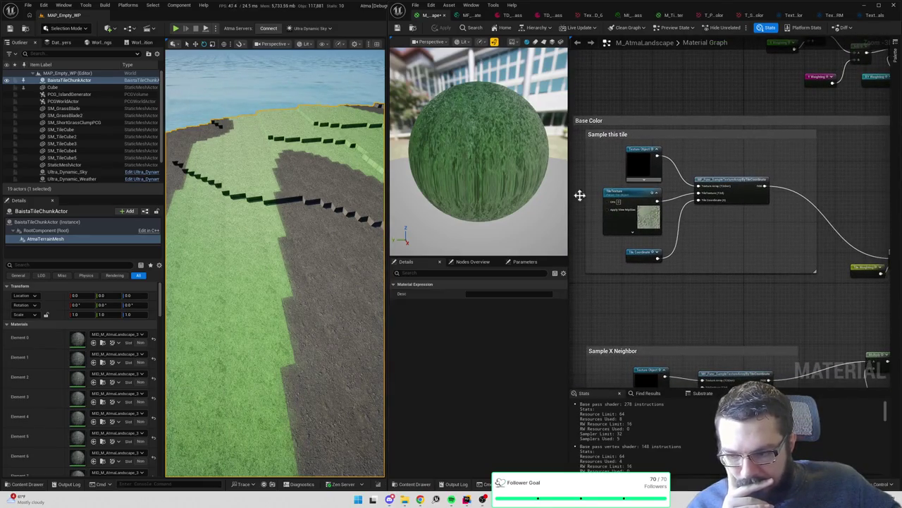
pyautogui.moveTo(275, 261)
pyautogui.mouseDown()
pyautogui.moveTo(286, 198)
pyautogui.moveTo(268, 211)
pyautogui.mouseUp()
pyautogui.moveTo(319, 235)
pyautogui.mouseDown()
pyautogui.moveTo(315, 218)
pyautogui.moveTo(320, 235)
pyautogui.mouseUp()
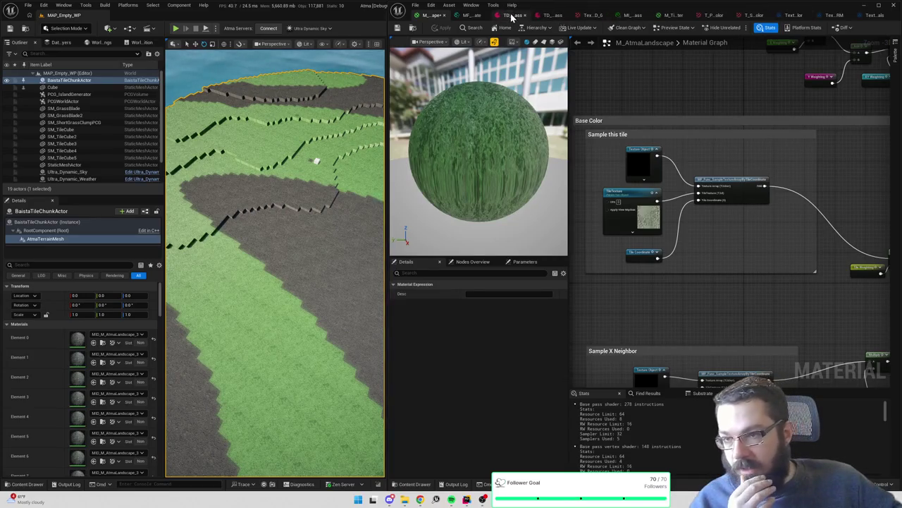
# Open MI_Tile_ParkingLotGrass's parent material M_TileMaster and apply its changes
pyautogui.click(634, 15)
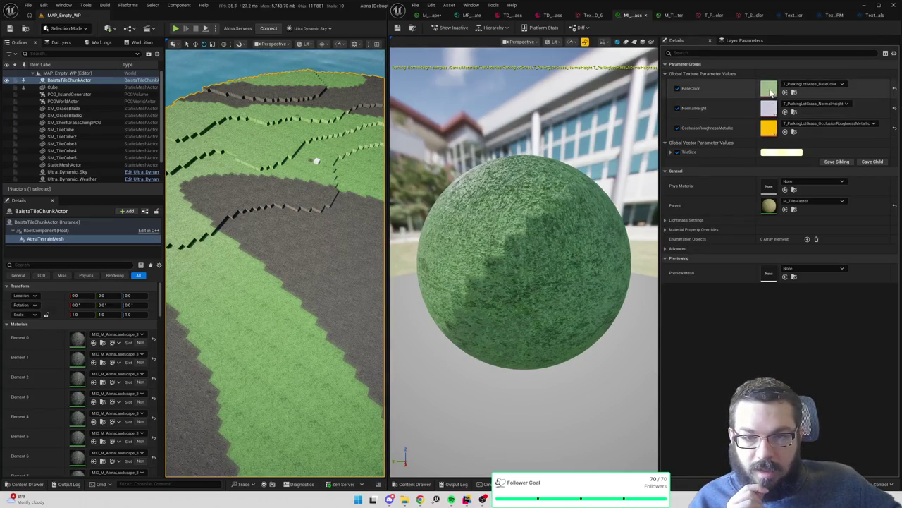
pyautogui.doubleClick(774, 205)
pyautogui.moveTo(774, 205)
pyautogui.mouseDown()
pyautogui.moveTo(745, 174)
pyautogui.moveTo(765, 135)
pyautogui.moveTo(764, 87)
pyautogui.mouseUp()
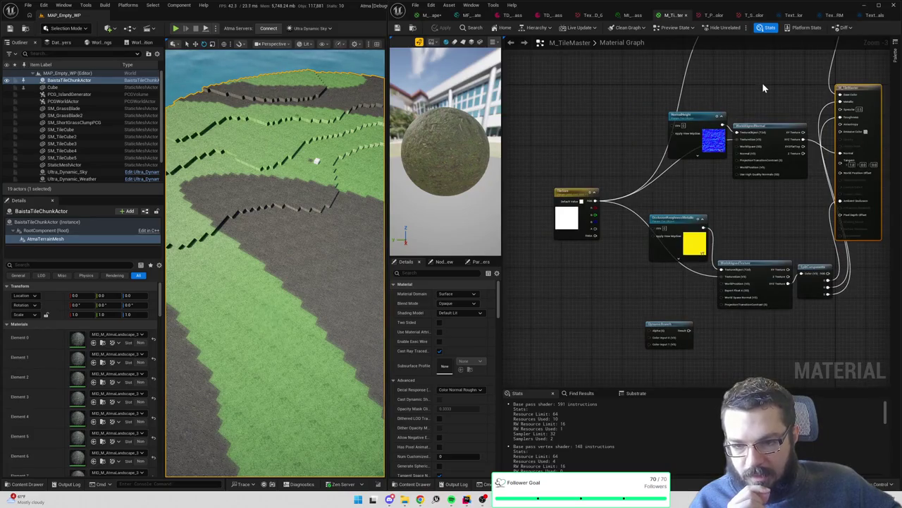
pyautogui.click(691, 303)
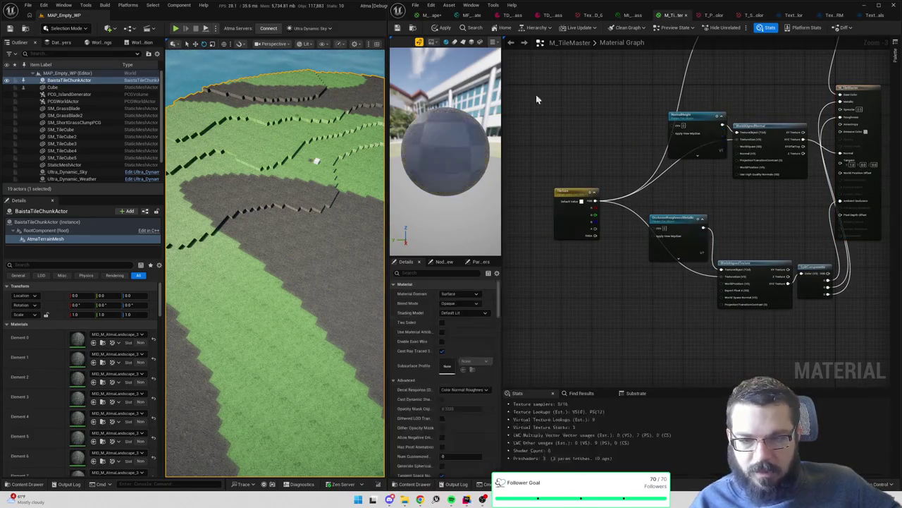
pyautogui.click(445, 29)
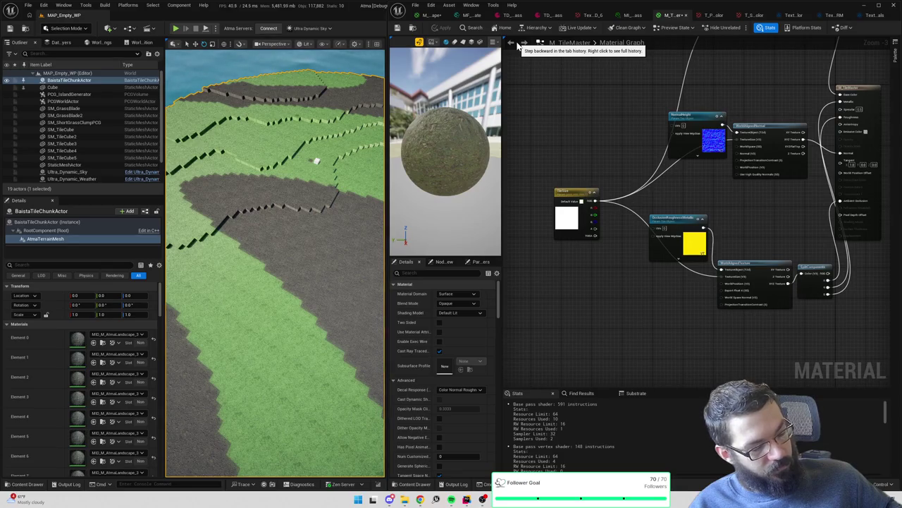
# Pan around M_TileMaster to inspect the TileSize (400,400,200,1) parameter and world-aligned samplers
pyautogui.click(518, 44)
pyautogui.moveTo(597, 229)
pyautogui.mouseDown()
pyautogui.moveTo(589, 190)
pyautogui.moveTo(552, 144)
pyautogui.mouseUp()
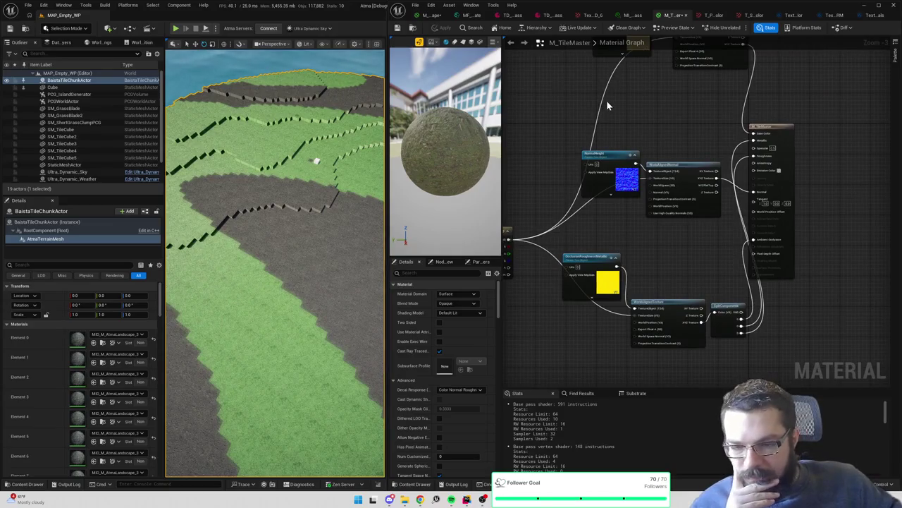
pyautogui.moveTo(653, 106)
pyautogui.mouseDown()
pyautogui.moveTo(653, 157)
pyautogui.moveTo(724, 113)
pyautogui.mouseUp()
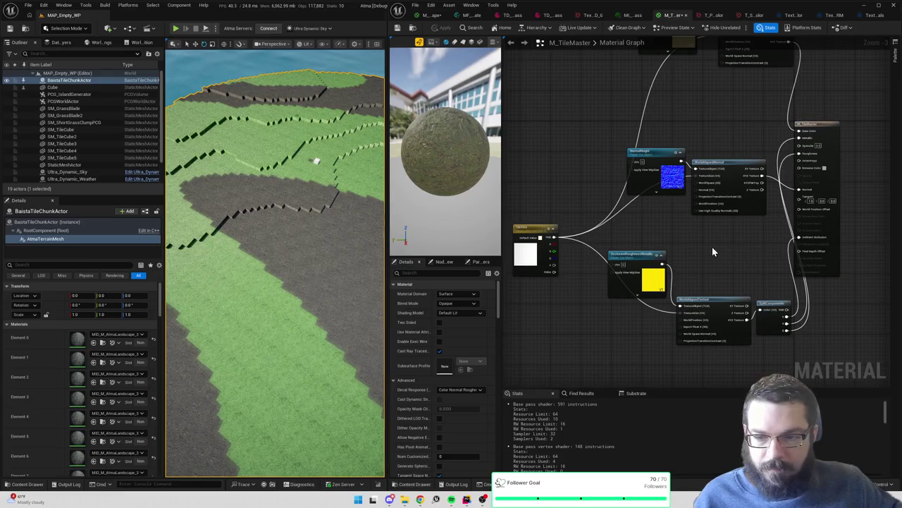
pyautogui.moveTo(729, 263); pyautogui.dragTo(758, 210)
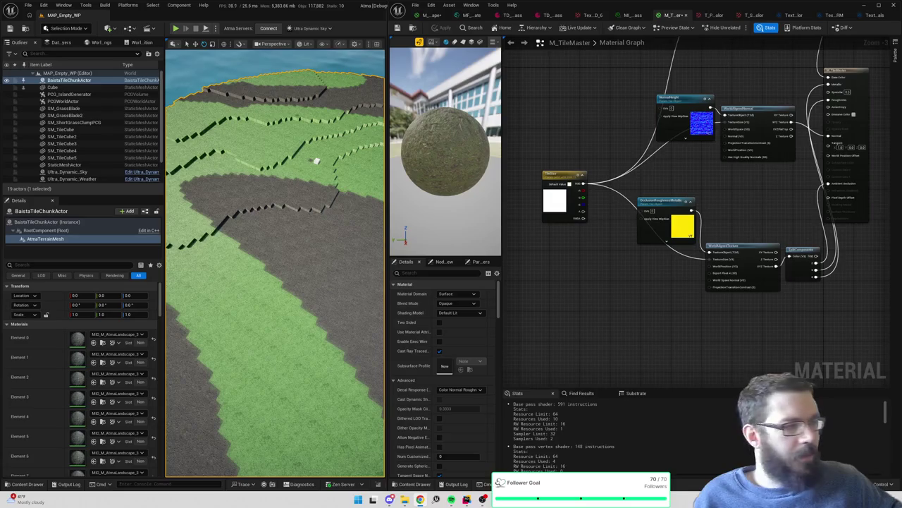
pyautogui.moveTo(619, 144)
pyautogui.mouseDown()
pyautogui.moveTo(567, 288)
pyautogui.moveTo(614, 242)
pyautogui.mouseUp()
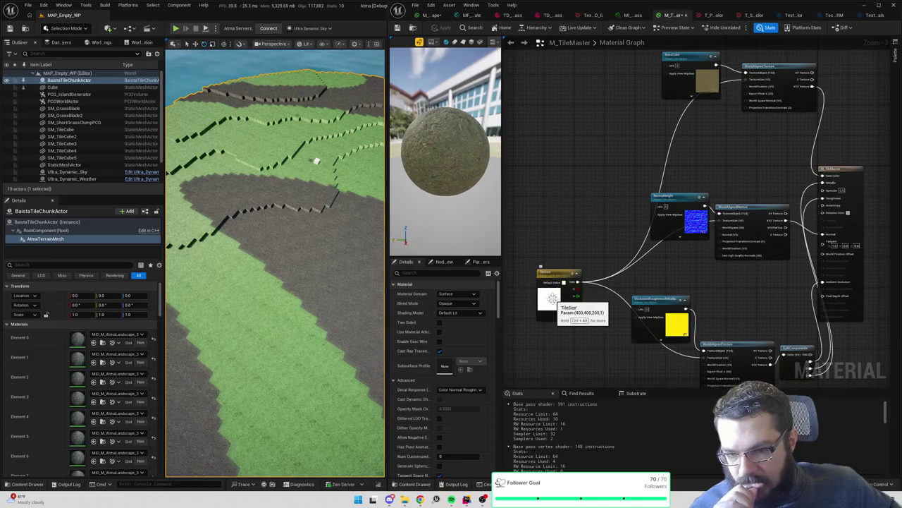
# Enable sRGB on TextureArray_Landscape_BaseColor from the Texture Object node and save it
pyautogui.click(429, 15)
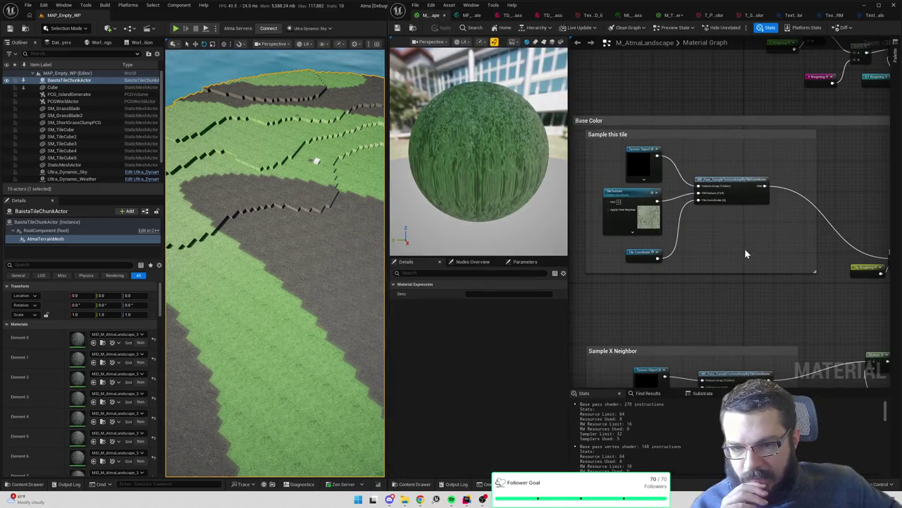
pyautogui.click(649, 165)
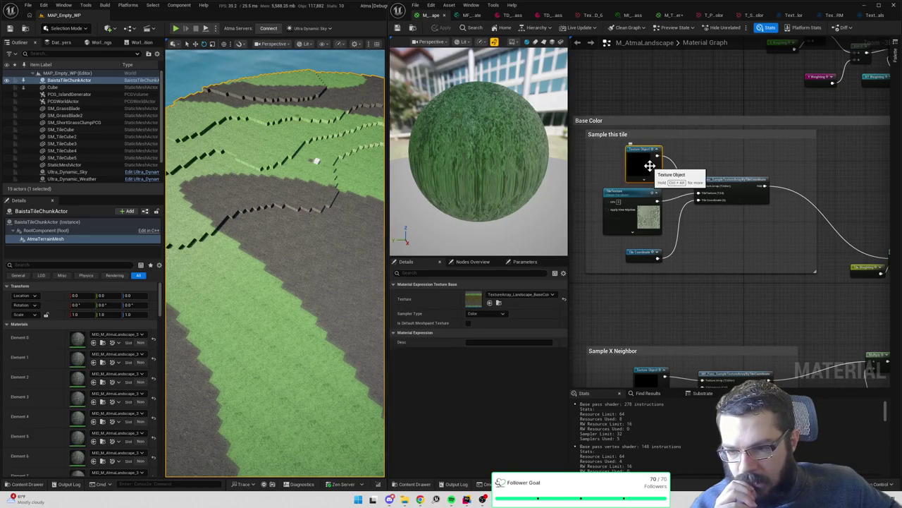
pyautogui.doubleClick(471, 305)
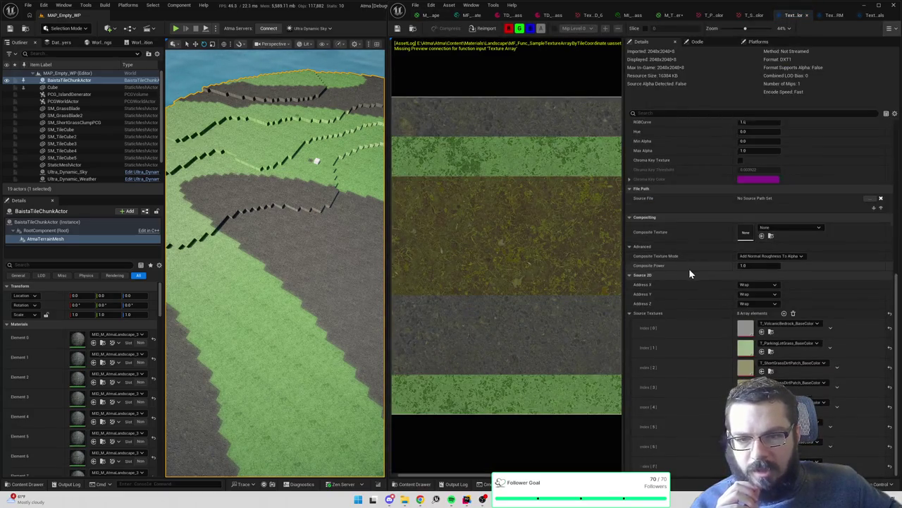
pyautogui.scroll(5, 688, 268)
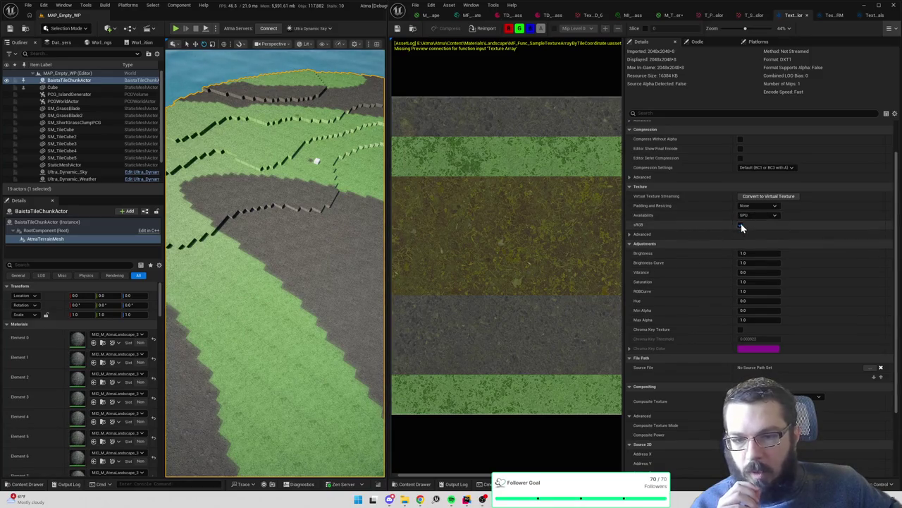
pyautogui.click(741, 223)
pyautogui.click(428, 15)
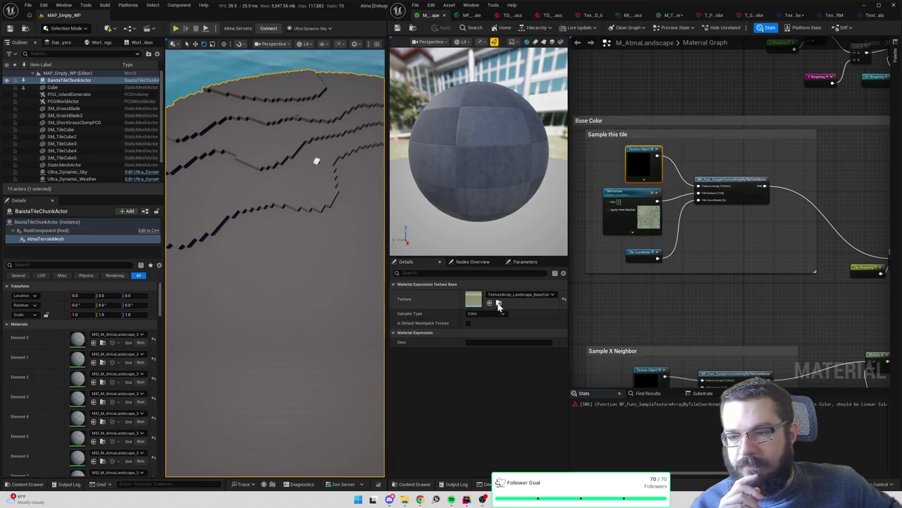
pyautogui.click(498, 303)
pyautogui.doubleClick(522, 374)
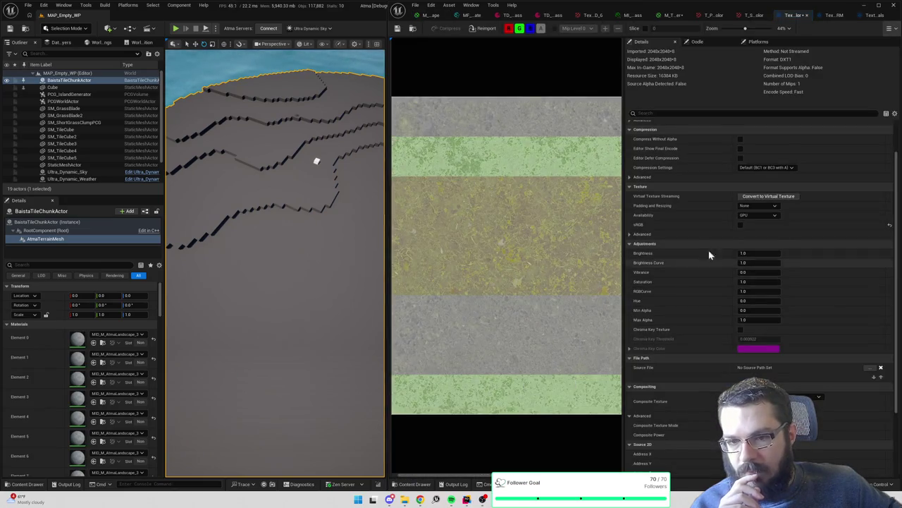
pyautogui.click(740, 225)
pyautogui.click(400, 29)
pyautogui.click(413, 29)
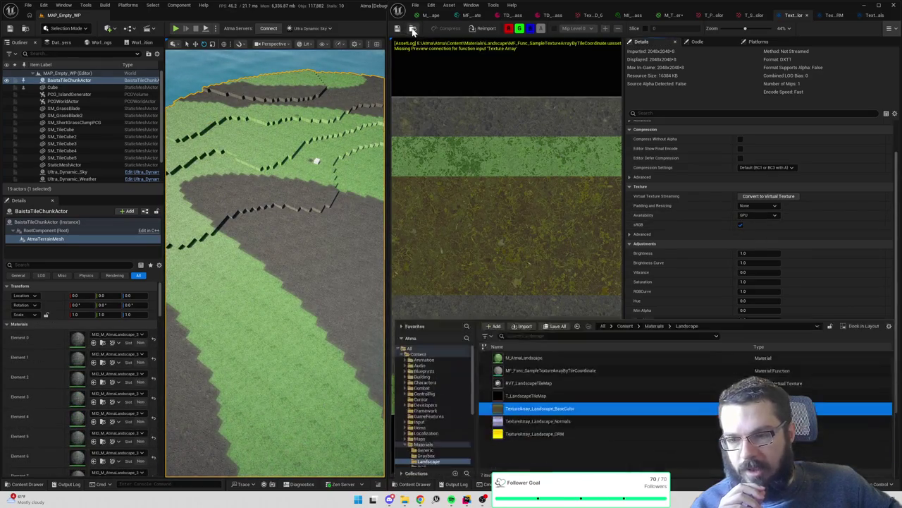
# Open TextureArray_Landscape_Normals to review its source textures
pyautogui.doubleClick(558, 430)
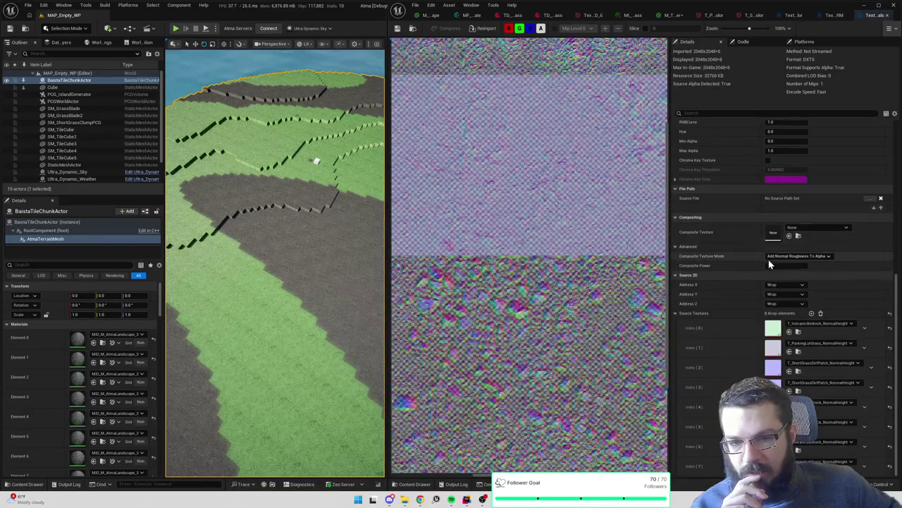
pyautogui.scroll(5, 758, 221)
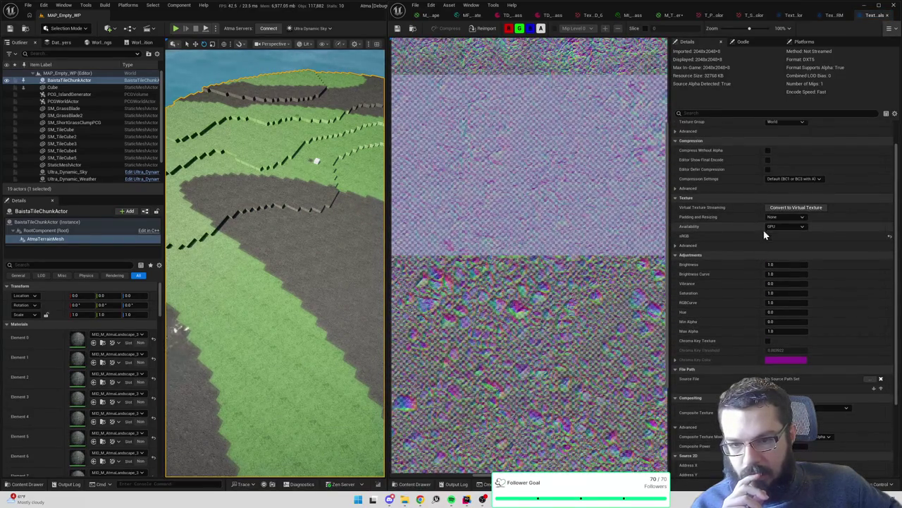
pyautogui.click(413, 29)
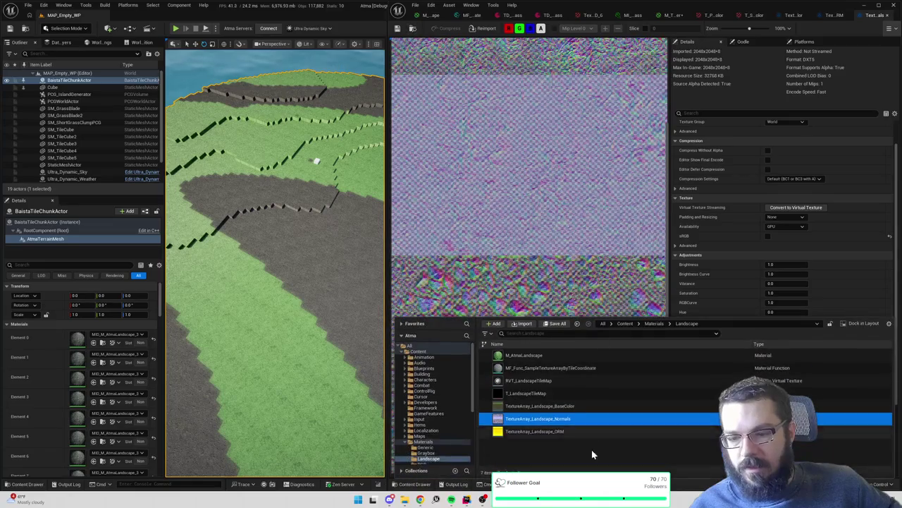
# Save TextureArray_Landscape_ORM and review its 8 OcclusionRoughness source textures
pyautogui.doubleClick(557, 431)
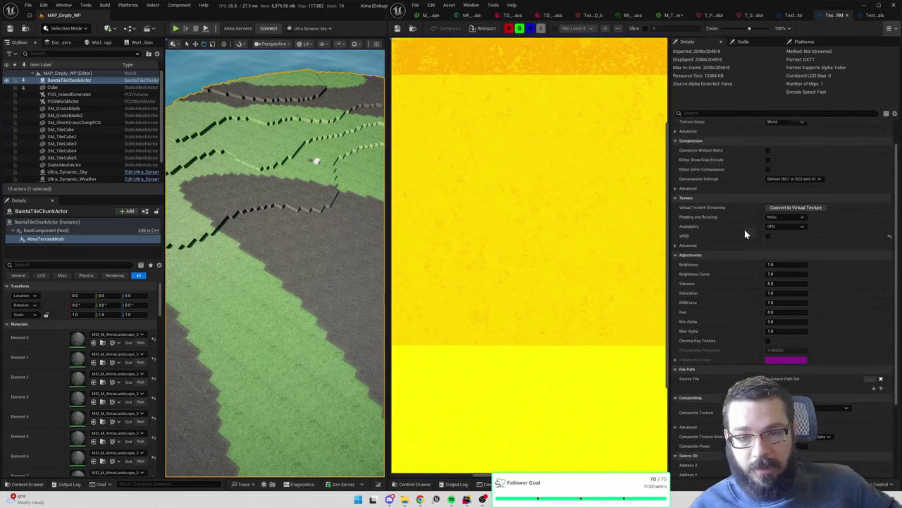
pyautogui.scroll(2, 746, 234)
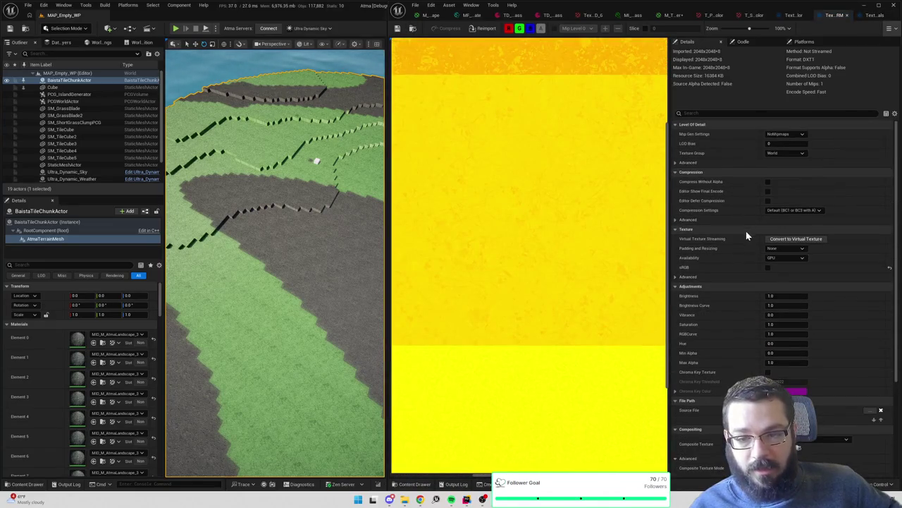
pyautogui.click(398, 29)
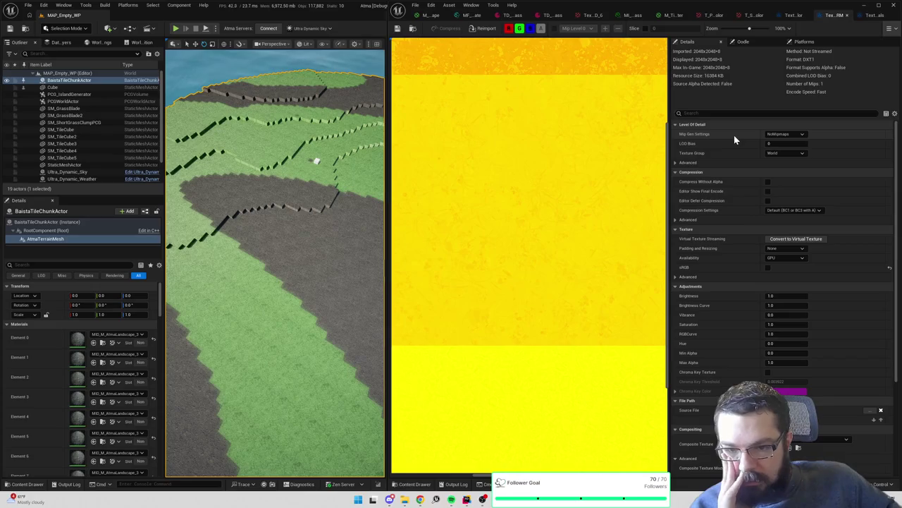
pyautogui.scroll(-3, 741, 260)
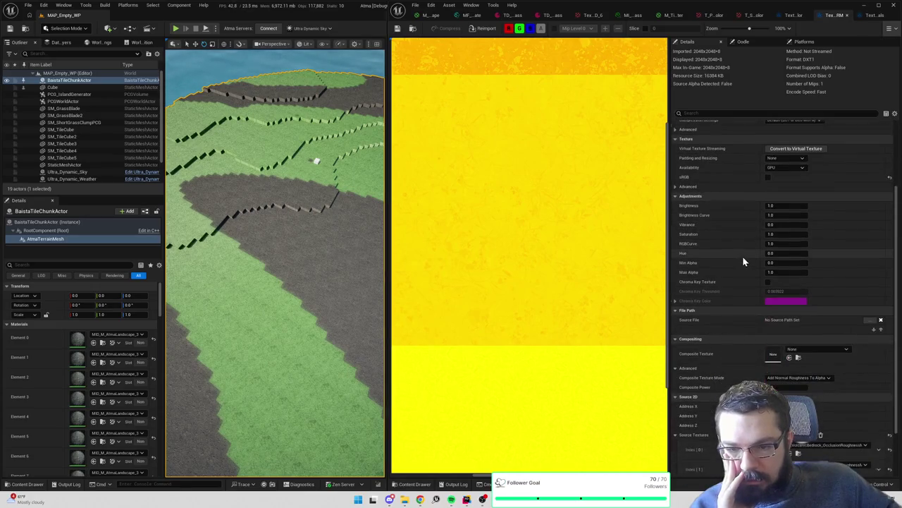
pyautogui.scroll(-3, 743, 261)
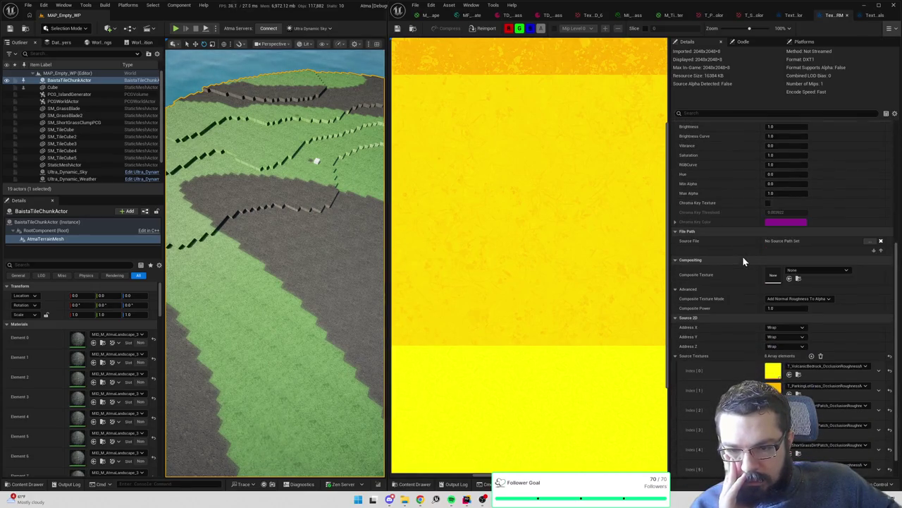
pyautogui.scroll(-2, 742, 260)
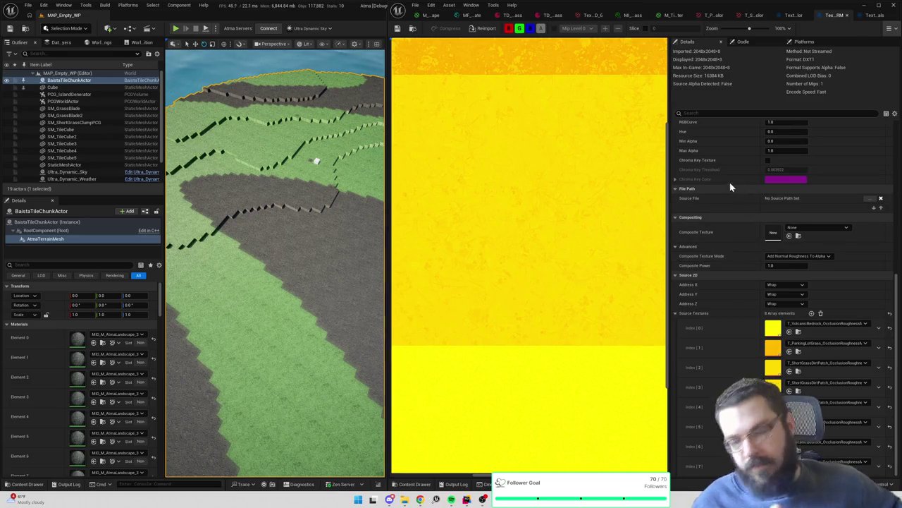
pyautogui.scroll(10, 309, 234)
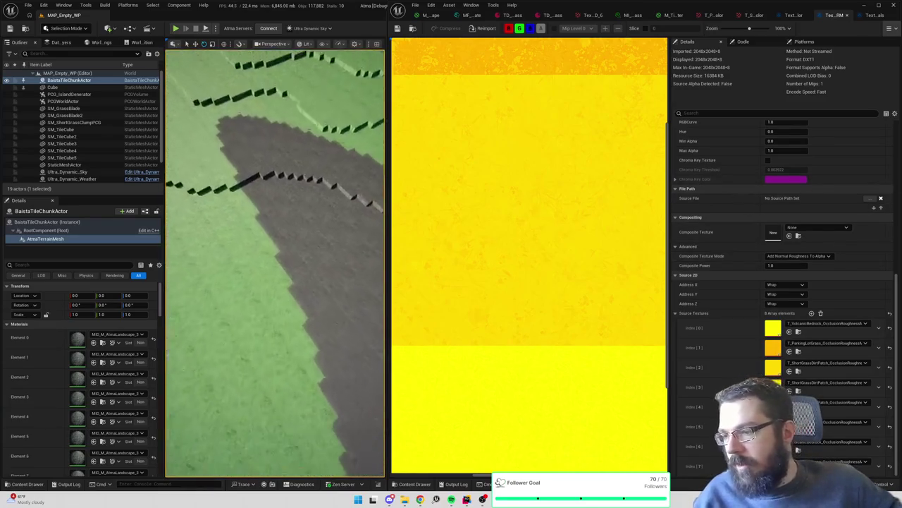
pyautogui.scroll(-10, 275, 261)
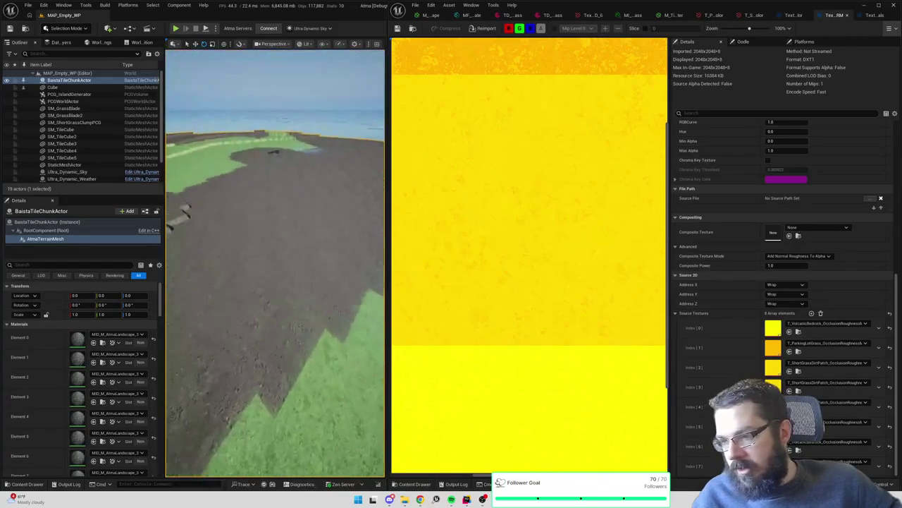
pyautogui.scroll(-5, 278, 233)
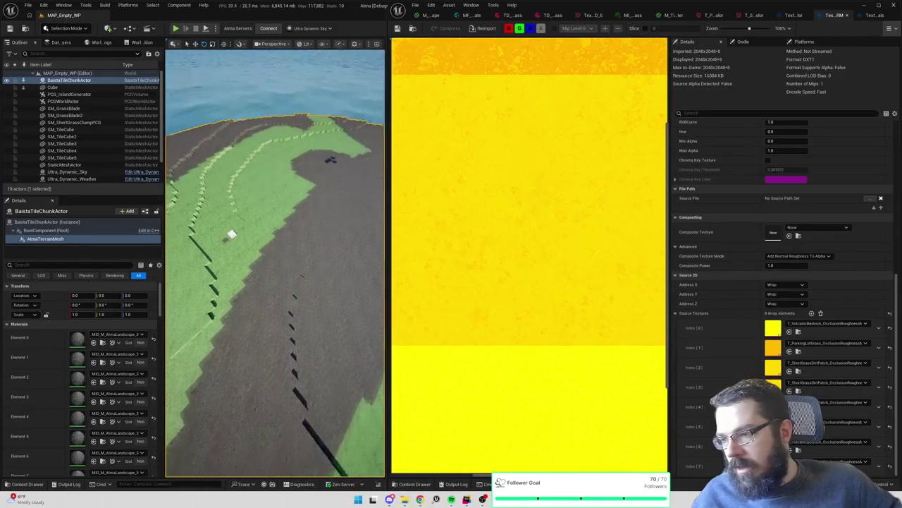
pyautogui.click(432, 17)
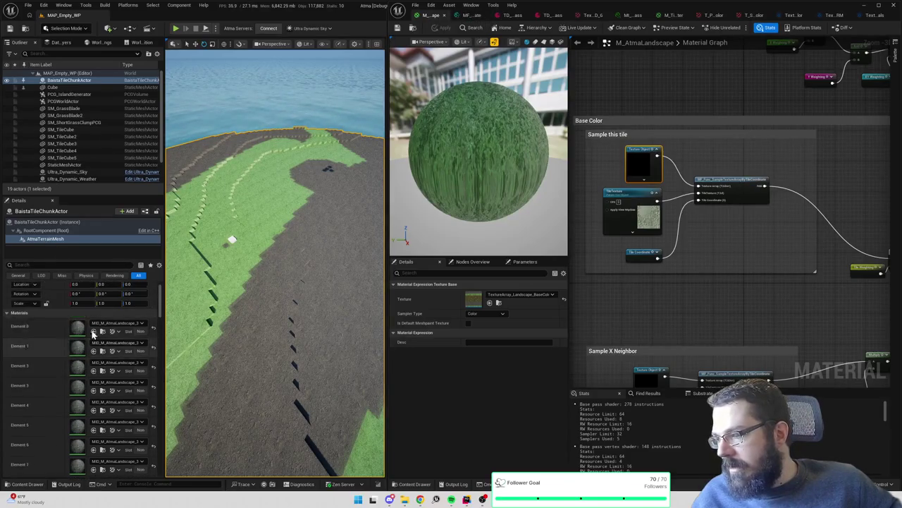
# Load the BaistaTileChunkActor chunk and raise AtmaTerrainMesh to Location Z 24.0
pyautogui.click(52, 222)
pyautogui.click(26, 382)
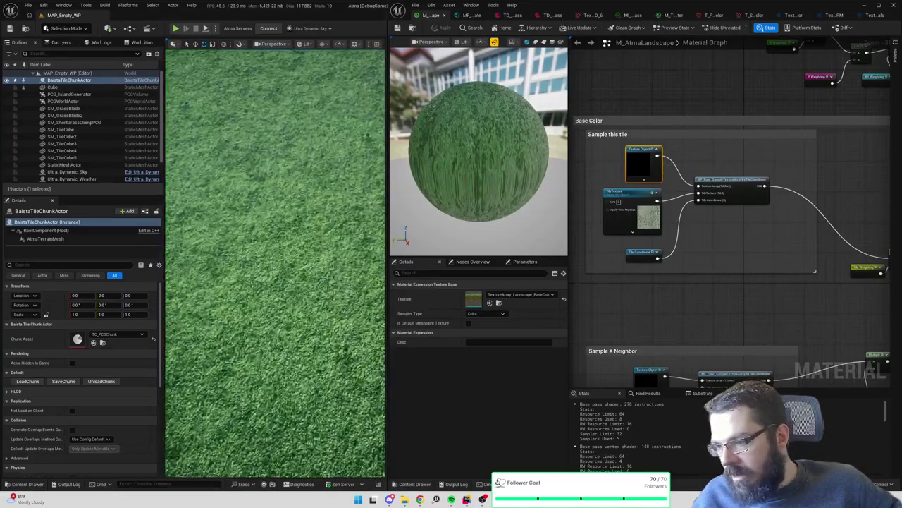
pyautogui.click(42, 239)
pyautogui.moveTo(131, 294); pyautogui.dragTo(131, 295)
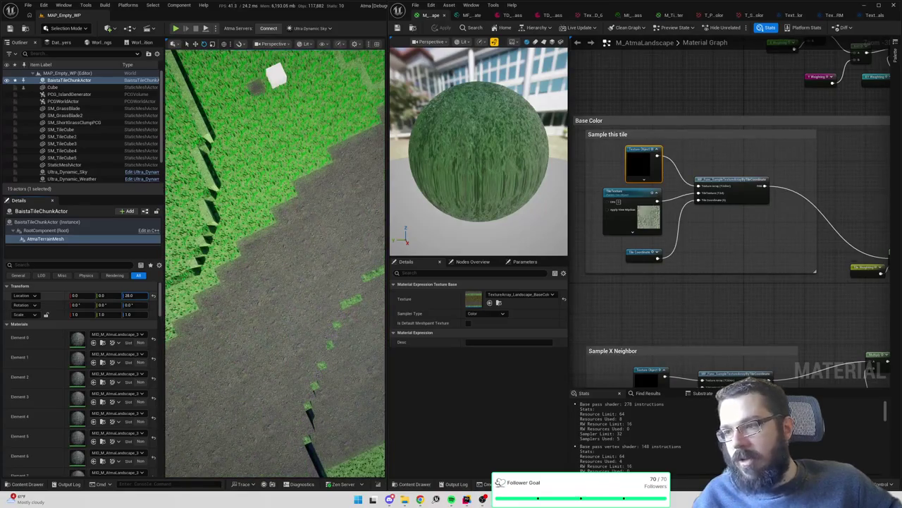
pyautogui.moveTo(274, 261)
pyautogui.mouseDown()
pyautogui.moveTo(272, 232)
pyautogui.moveTo(241, 199)
pyautogui.mouseUp()
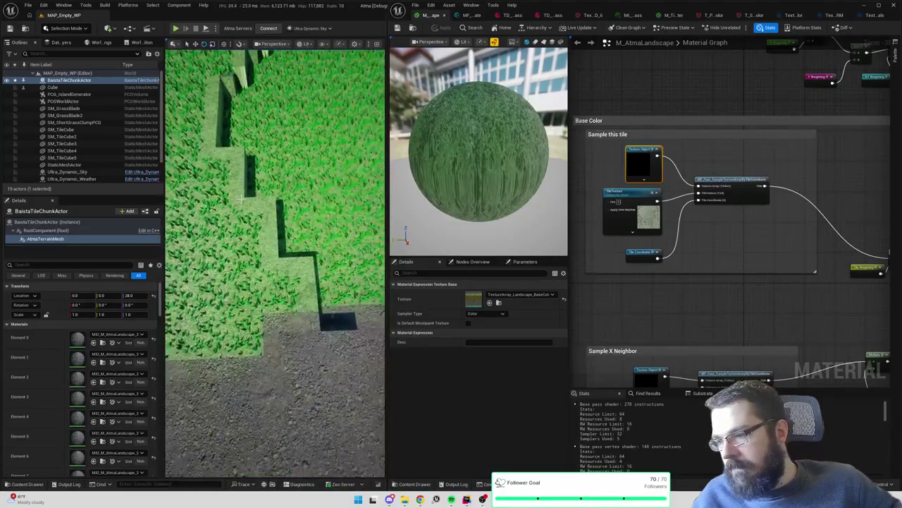
pyautogui.moveTo(129, 296); pyautogui.dragTo(123, 295)
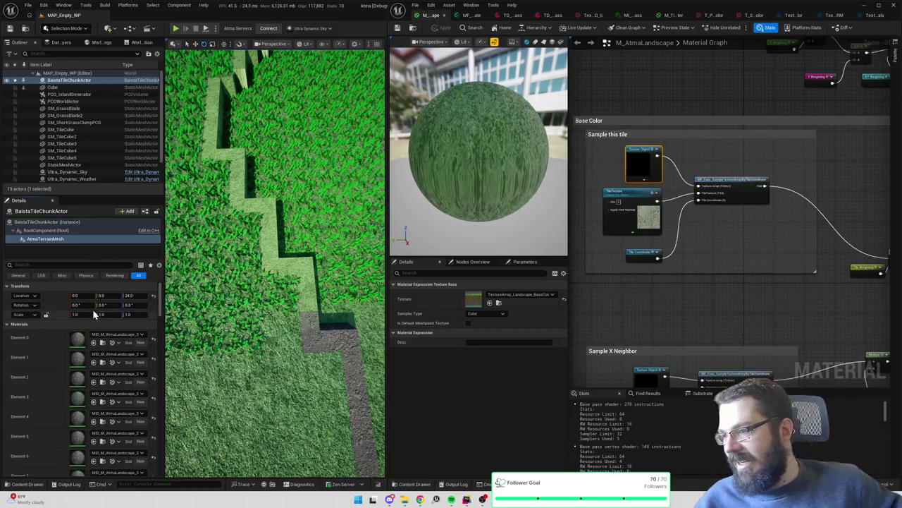
# Set the terrain mesh Location X and Y to -25.0, then inspect it in the viewport
pyautogui.click(77, 296)
pyautogui.write('-25')
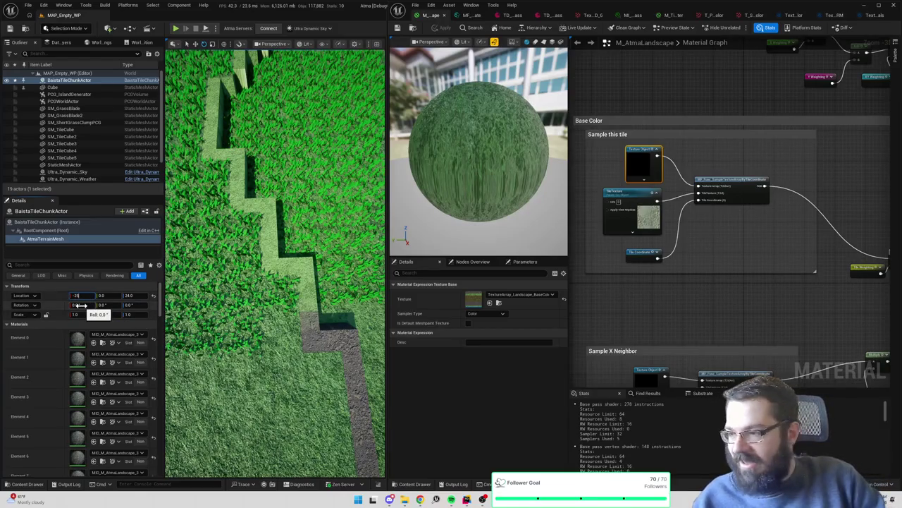
pyautogui.press('Tab')
pyautogui.write('-25')
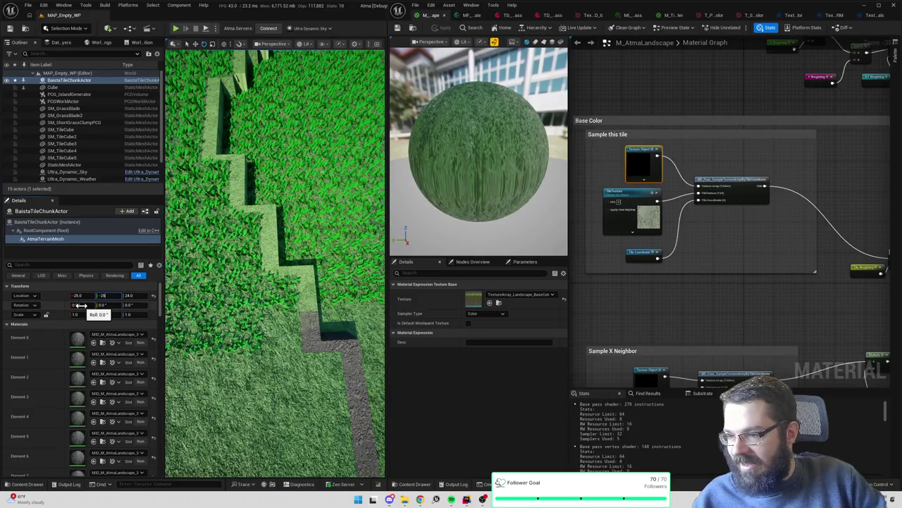
pyautogui.press('Return')
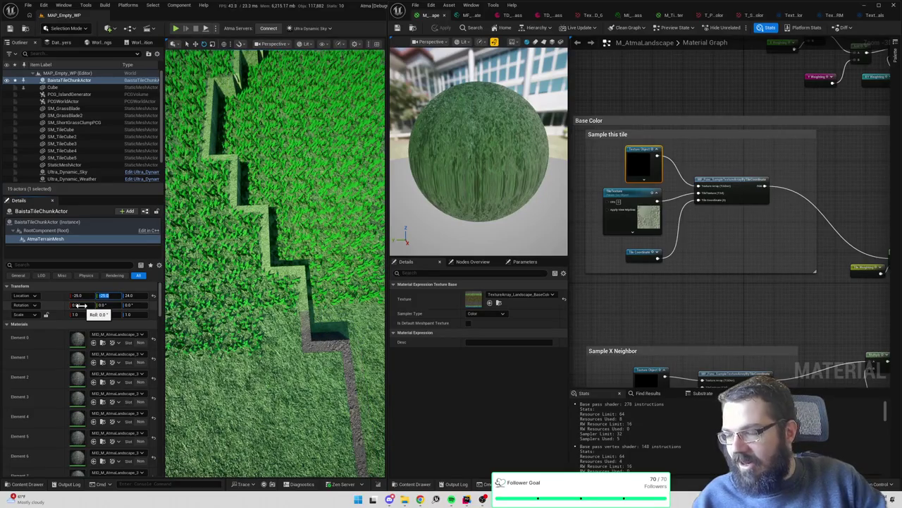
pyautogui.scroll(-5, 275, 282)
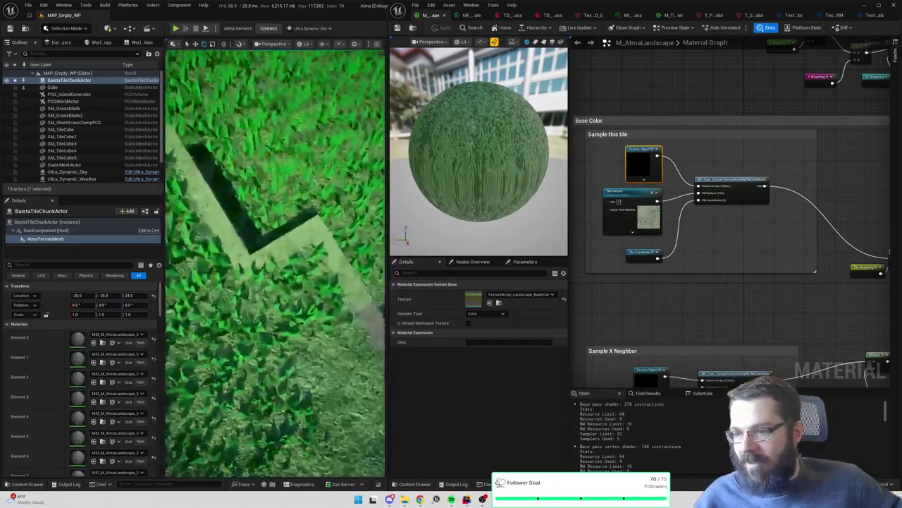
pyautogui.scroll(6, 321, 323)
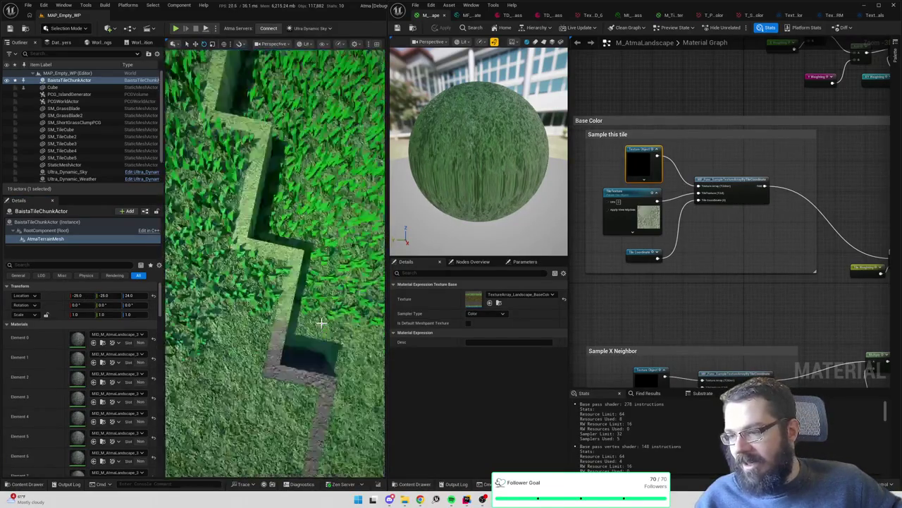
pyautogui.scroll(3, 320, 322)
pyautogui.scroll(-3, 322, 316)
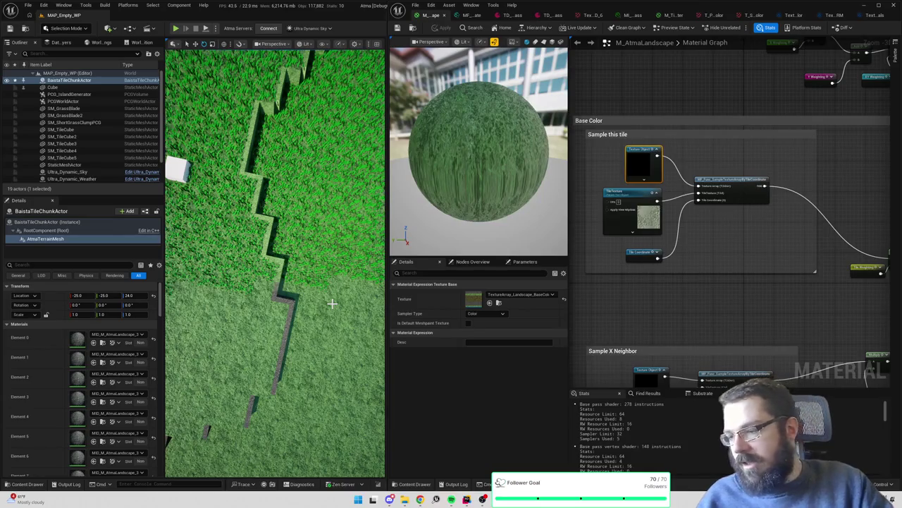
pyautogui.moveTo(332, 303)
pyautogui.mouseDown()
pyautogui.moveTo(341, 237)
pyautogui.moveTo(361, 320)
pyautogui.mouseUp()
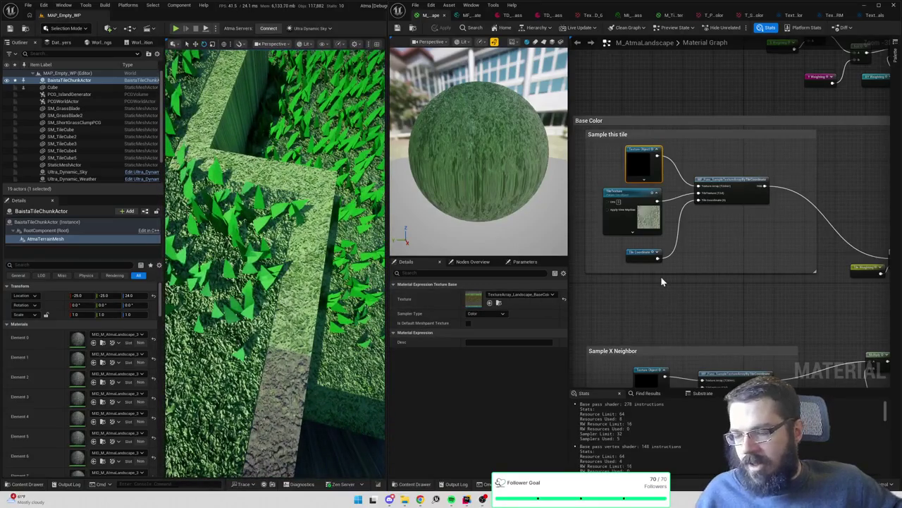
# Open MF_Func_SampleTextureArrayByTileCoordinate and view its Absolute World Position node
pyautogui.scroll(-6, 733, 271)
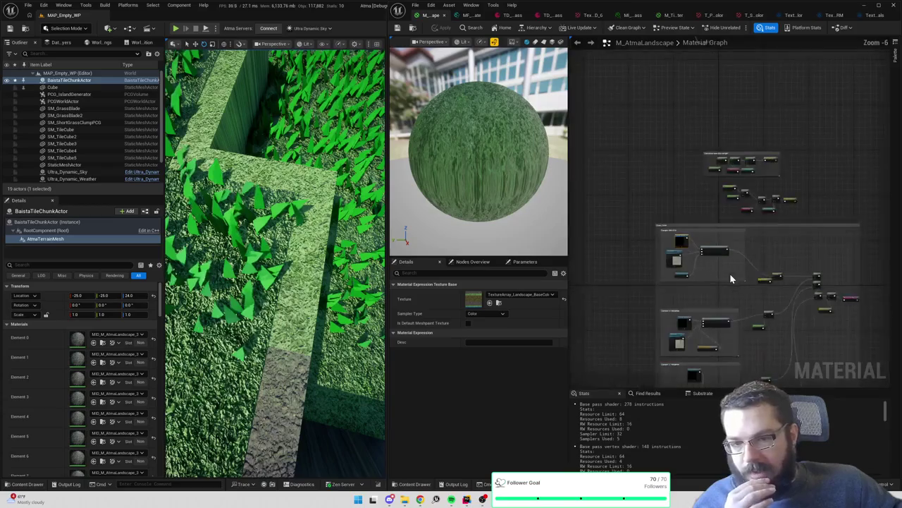
pyautogui.scroll(5, 681, 246)
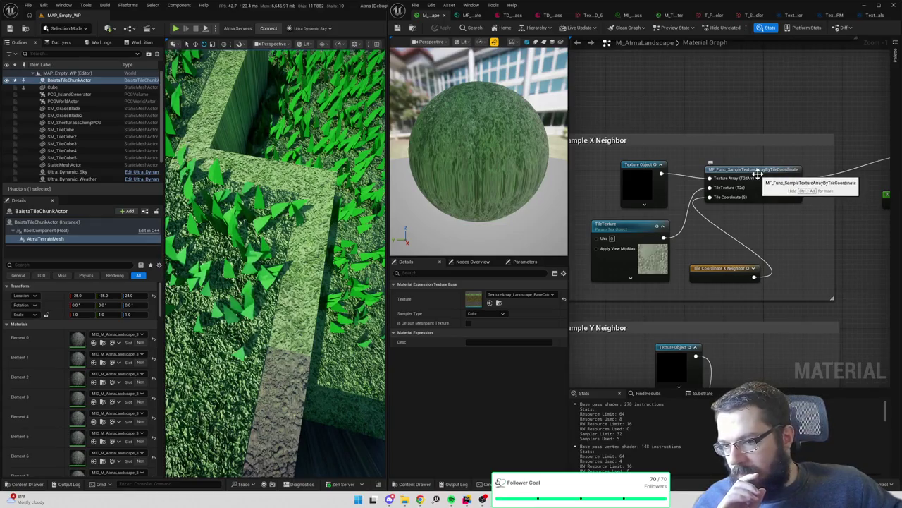
pyautogui.doubleClick(773, 193)
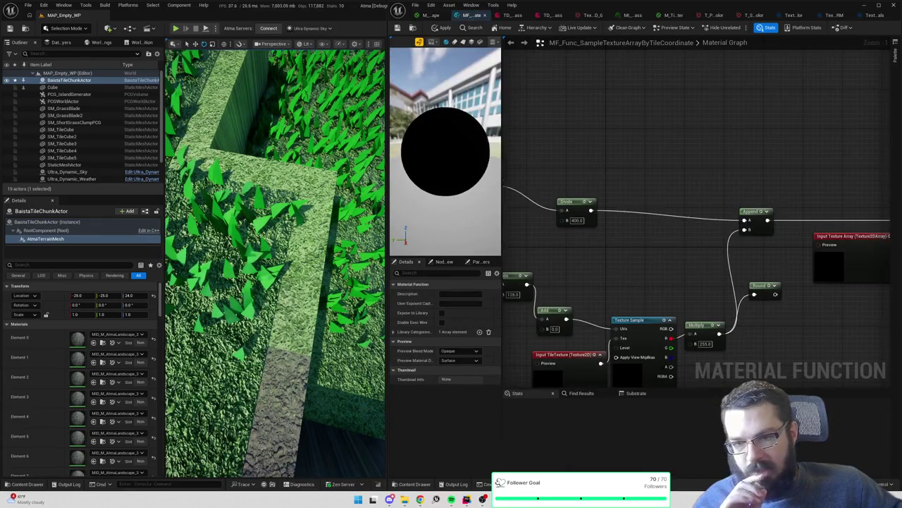
pyautogui.moveTo(681, 256); pyautogui.dragTo(779, 212)
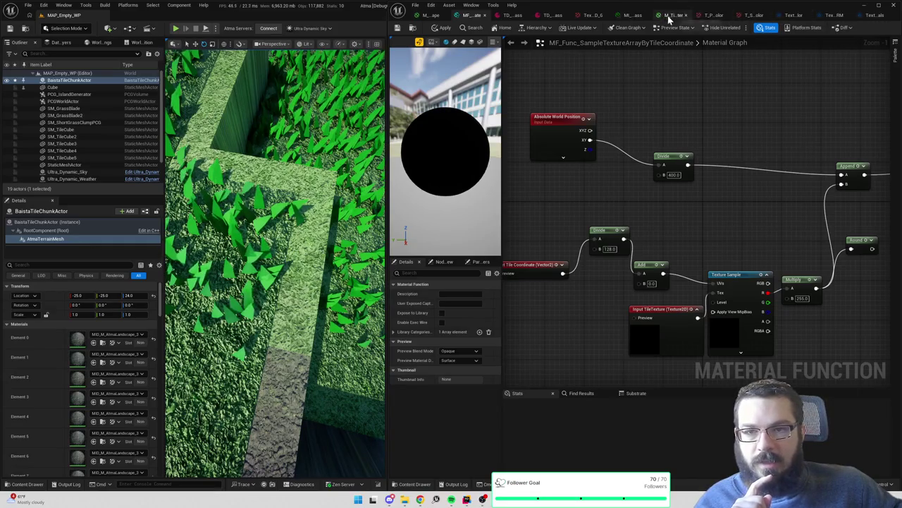
# In M_TileMaster, inspect the TileSize parameter and the NormalHeight texture nodes
pyautogui.click(673, 16)
pyautogui.scroll(2, 588, 216)
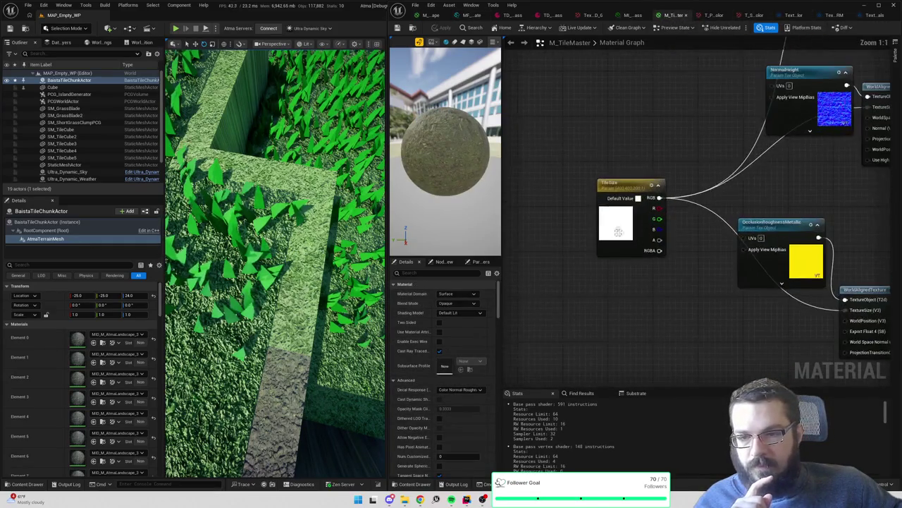
pyautogui.click(624, 233)
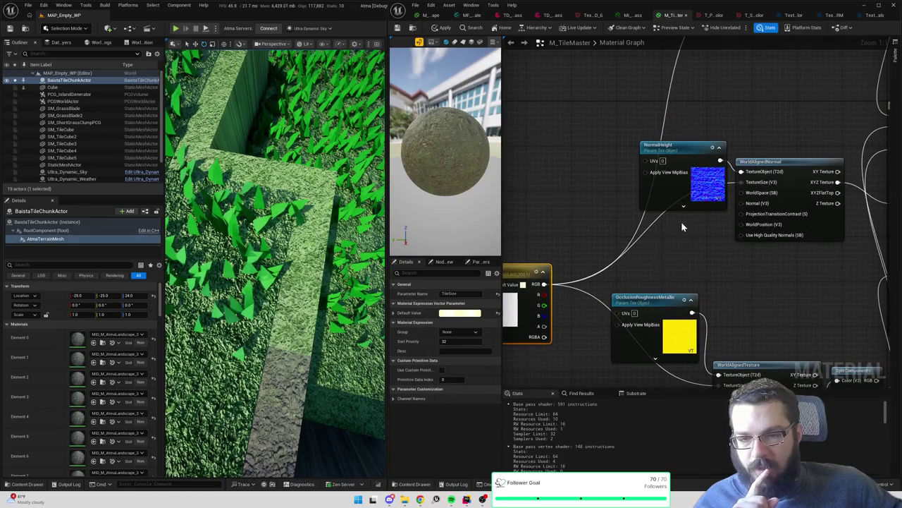
pyautogui.moveTo(681, 227); pyautogui.dragTo(625, 280)
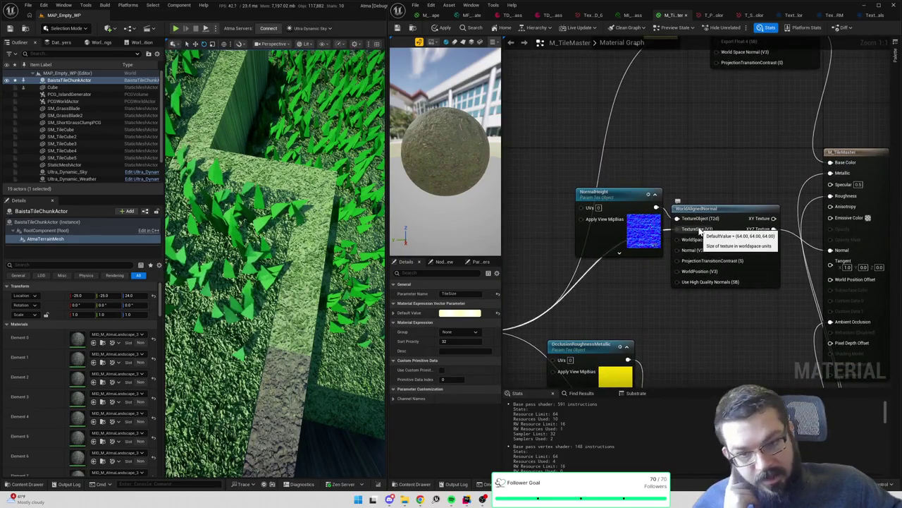
# Flip between the M_AtmaLandscape and tile-sampling function tabs, then recompile the function
pyautogui.click(436, 15)
pyautogui.click(464, 16)
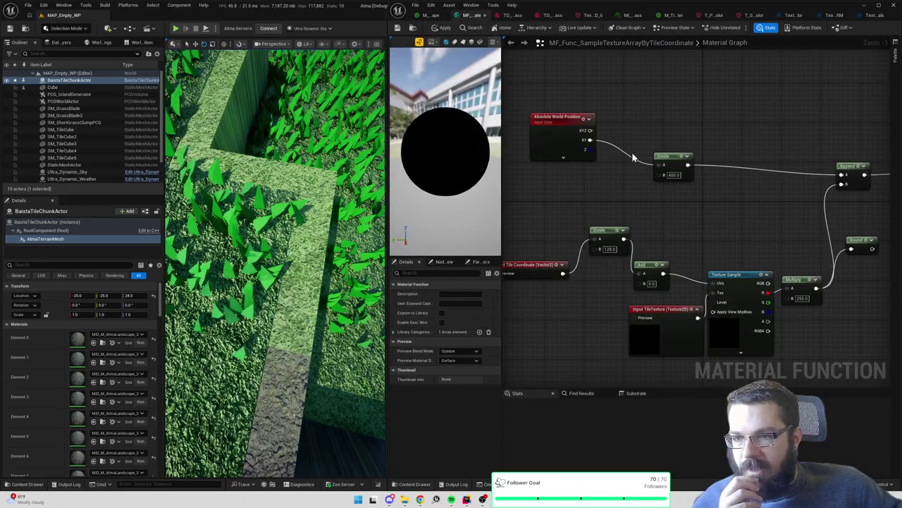
pyautogui.click(512, 15)
pyautogui.click(464, 15)
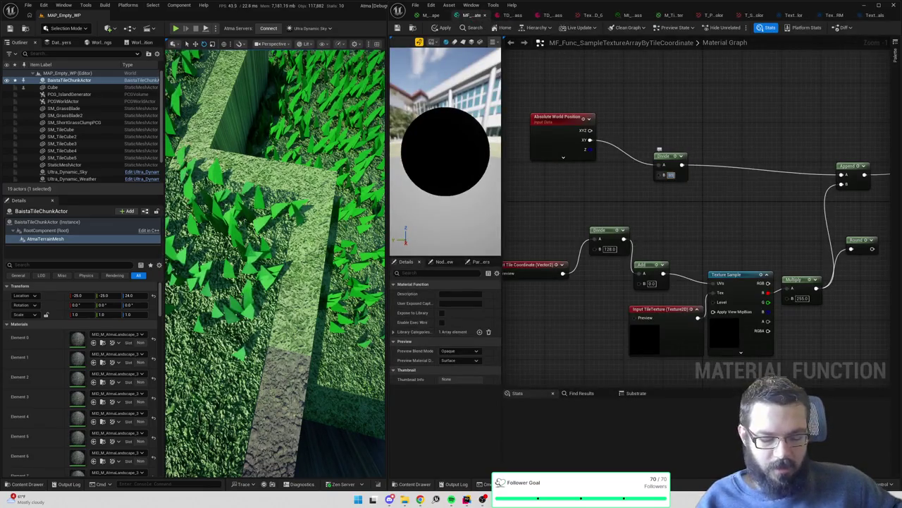
pyautogui.click(441, 28)
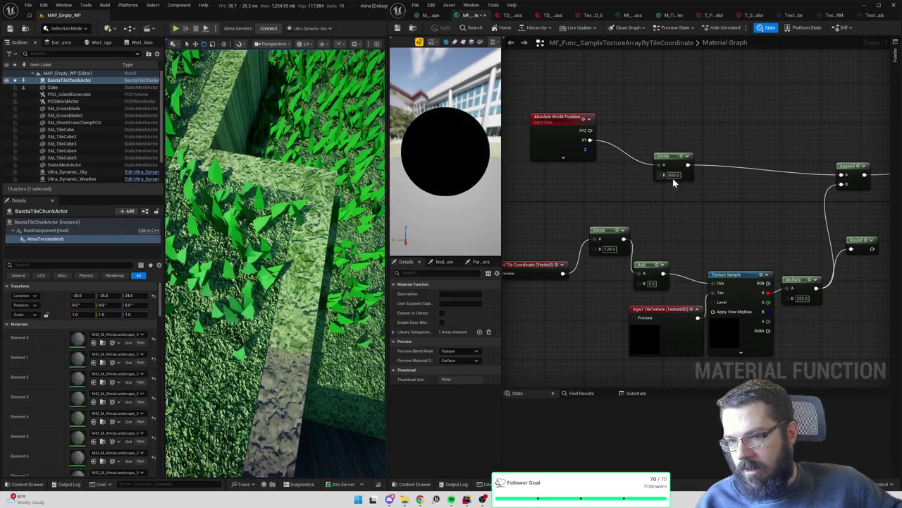
# Test Divide divisors of 1600, 200 and 100, applying each to the terrain
pyautogui.write('1600')
pyautogui.press('Return')
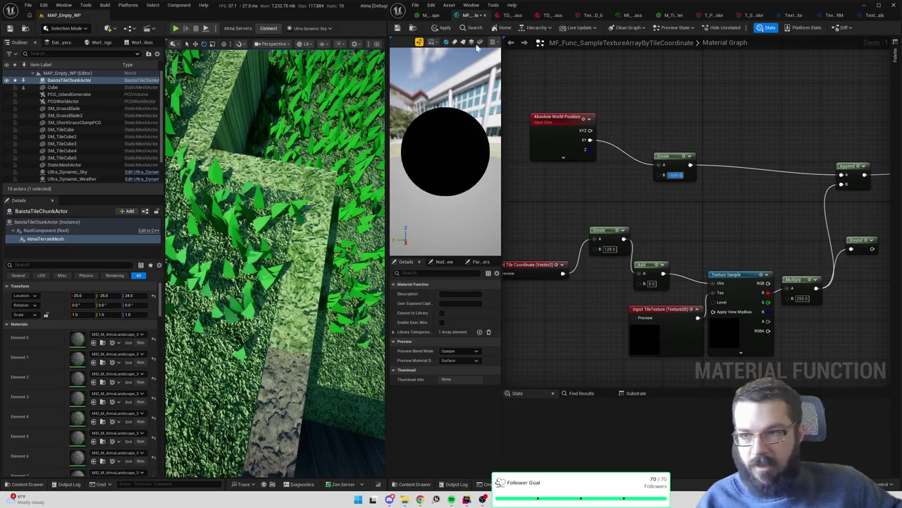
pyautogui.click(444, 29)
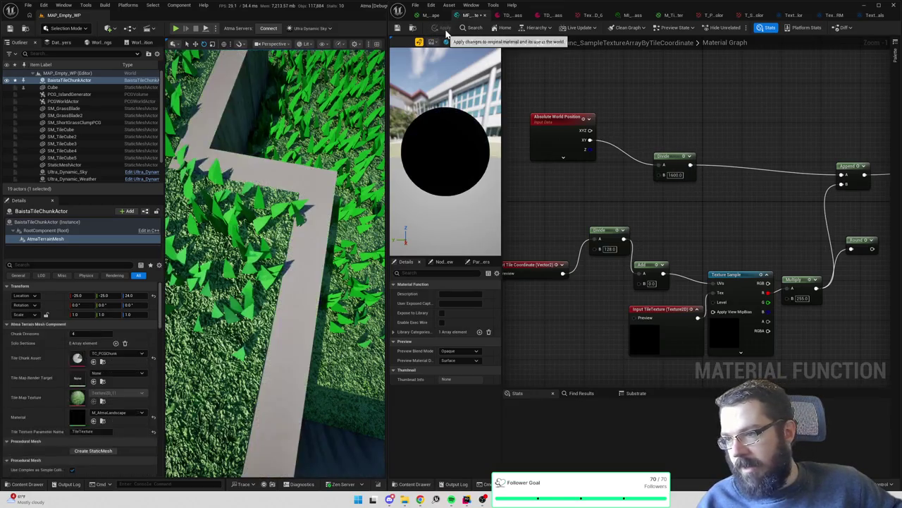
pyautogui.click(676, 175)
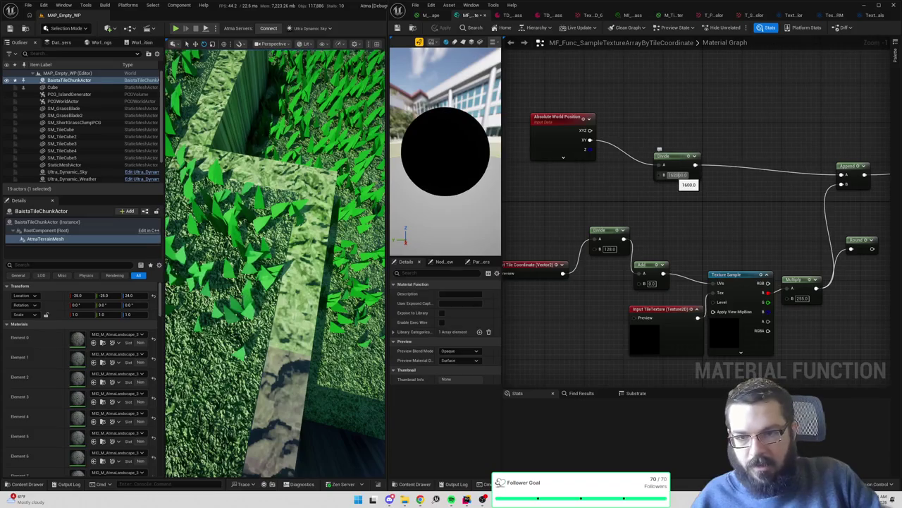
pyautogui.write('200')
pyautogui.press('Return')
pyautogui.click(439, 29)
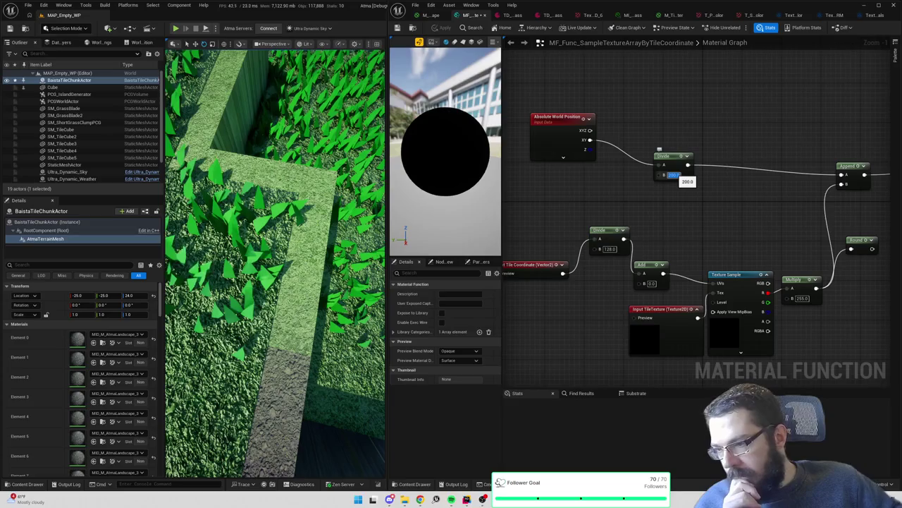
pyautogui.click(673, 175)
pyautogui.write('100')
pyautogui.press('Return')
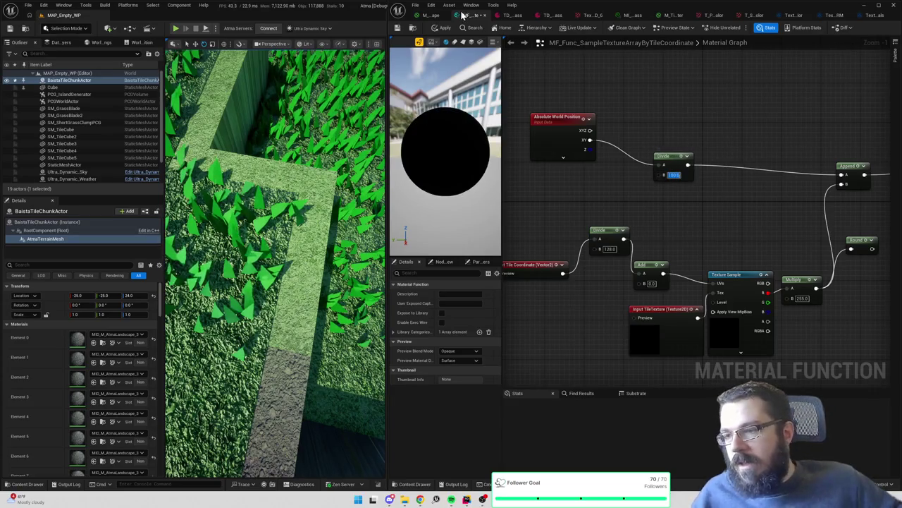
pyautogui.click(442, 28)
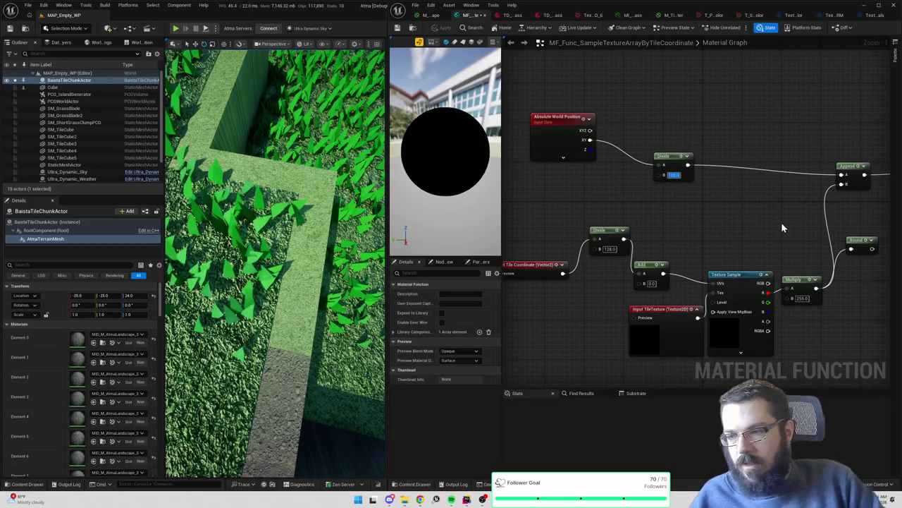
# Restore the Divide divisor to 400, apply it, and fly the camera down over the grass
pyautogui.write('400')
pyautogui.press('Return')
pyautogui.click(439, 29)
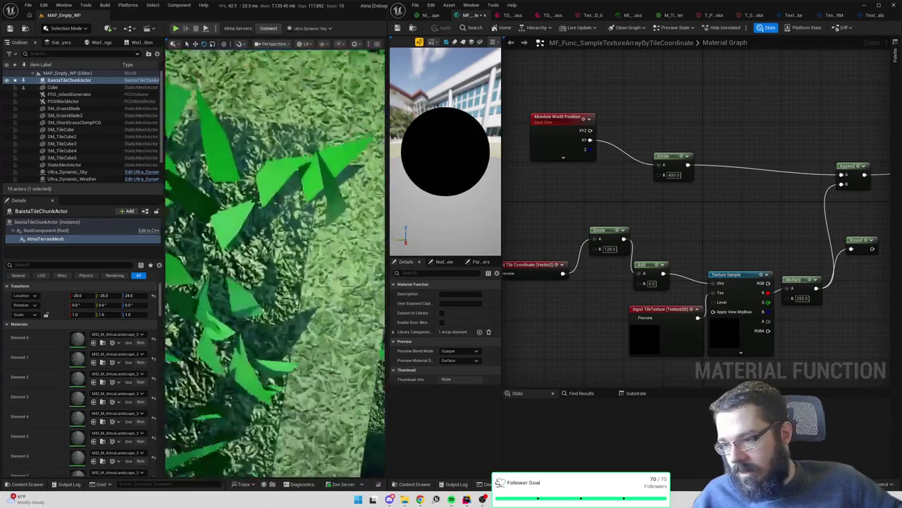
pyautogui.moveTo(275, 261); pyautogui.dragTo(317, 234)
pyautogui.moveTo(303, 184); pyautogui.dragTo(299, 171)
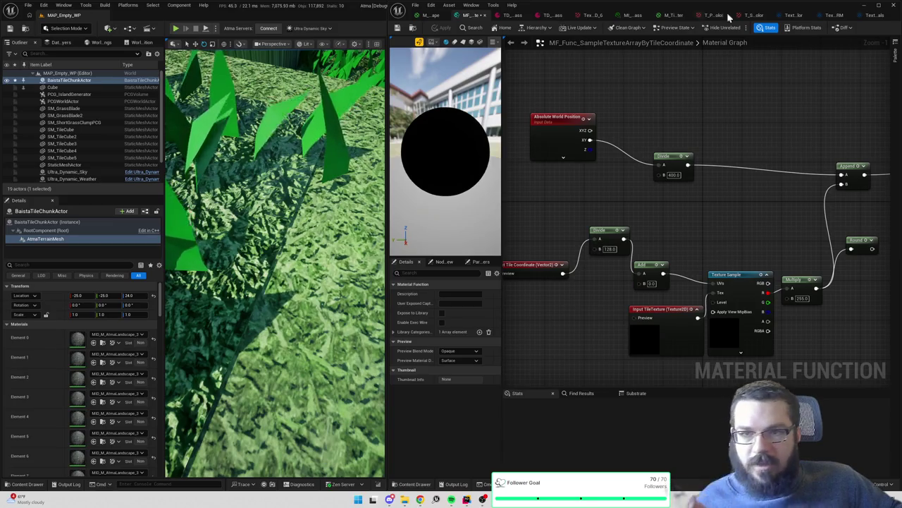
# Open the BaseColor texture array's source textures and compare it against the ORM and Normals arrays
pyautogui.click(826, 15)
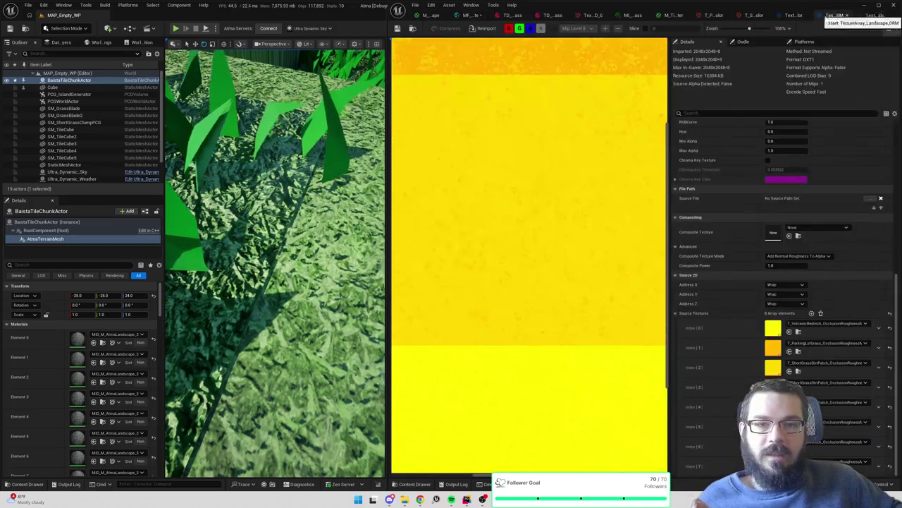
pyautogui.click(792, 15)
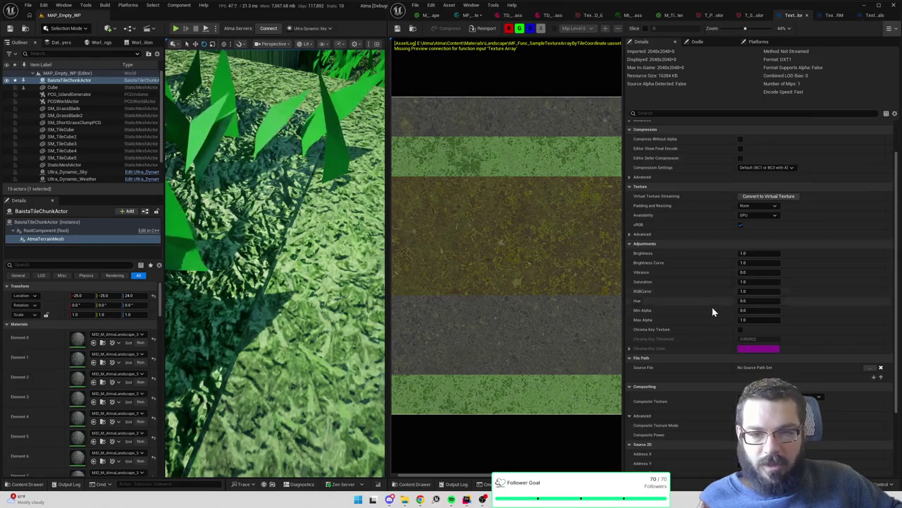
pyautogui.scroll(-5, 705, 296)
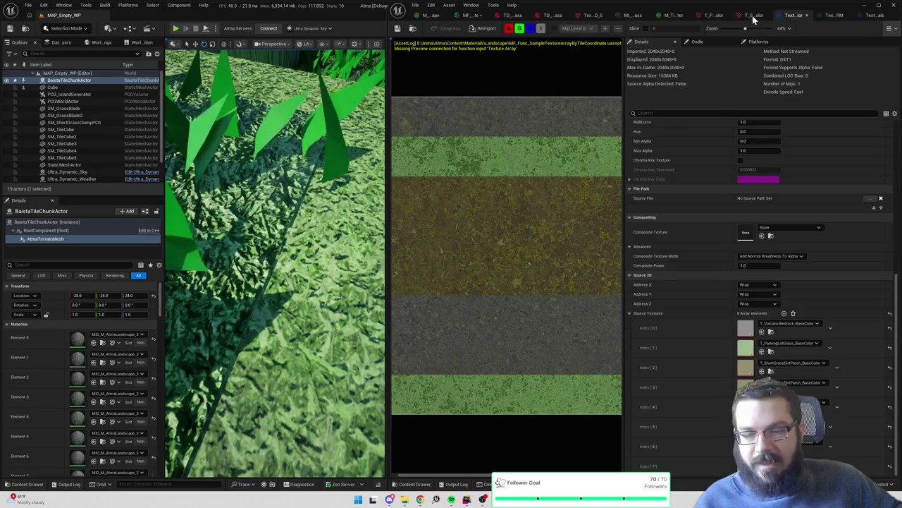
pyautogui.click(834, 16)
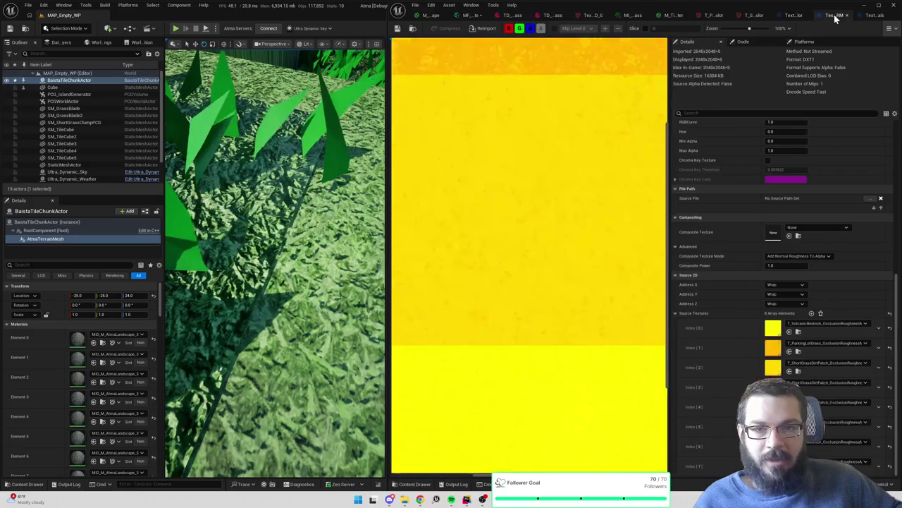
pyautogui.click(792, 15)
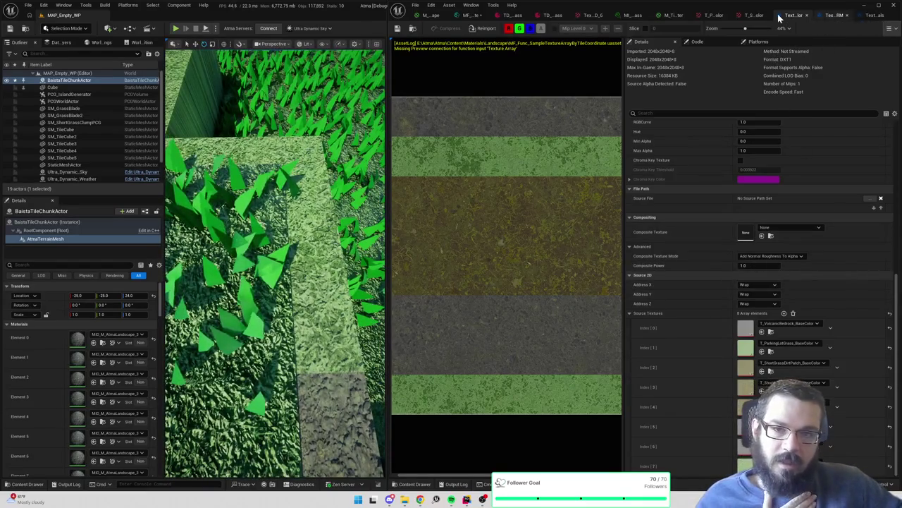
pyautogui.click(833, 16)
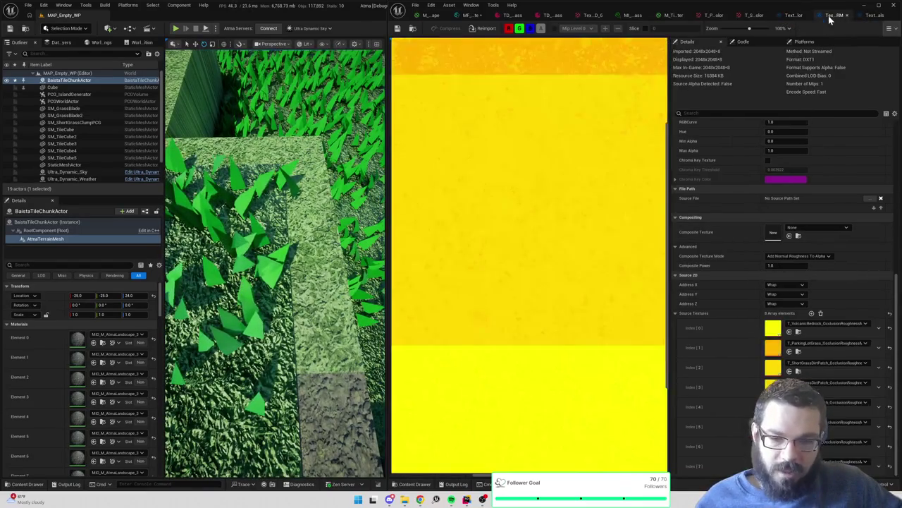
pyautogui.click(805, 15)
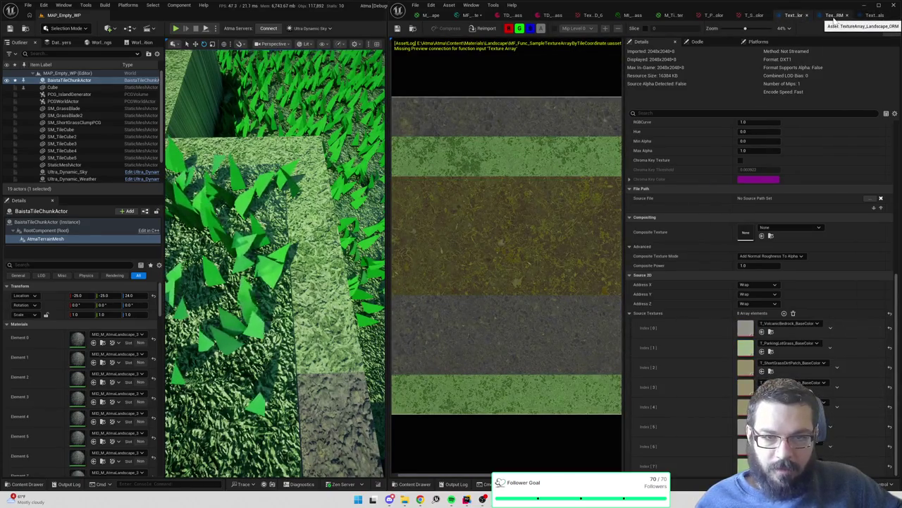
pyautogui.click(833, 16)
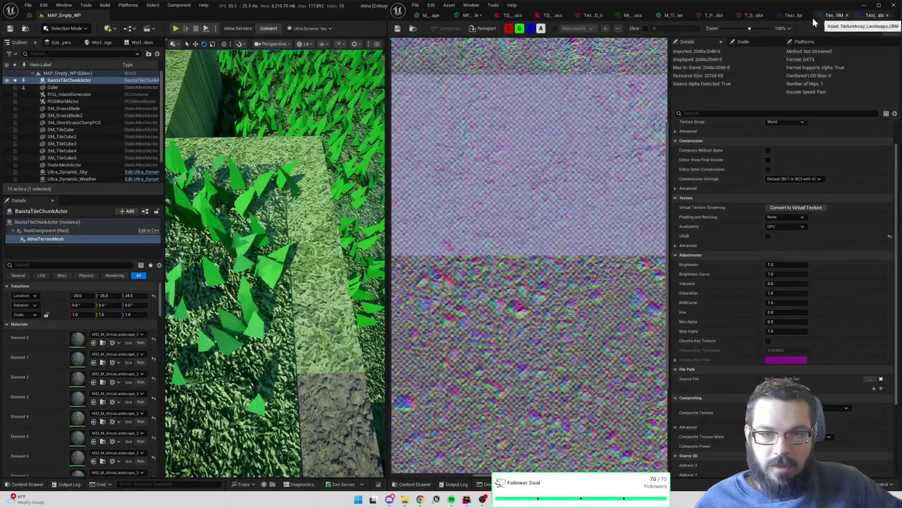
pyautogui.click(796, 15)
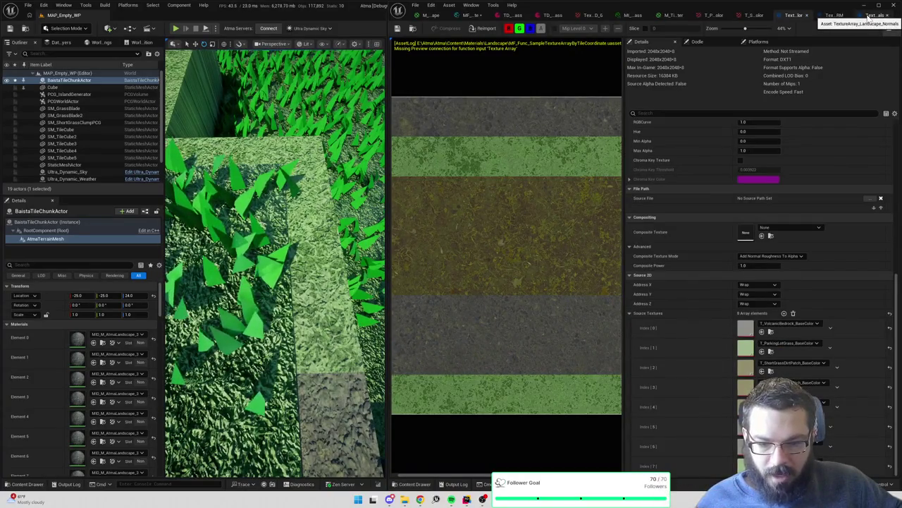
# Set Index 3 of the Normals texture array to T_ShortGrassDirtPatch_NormalHeight
pyautogui.click(869, 16)
pyautogui.scroll(-5, 807, 259)
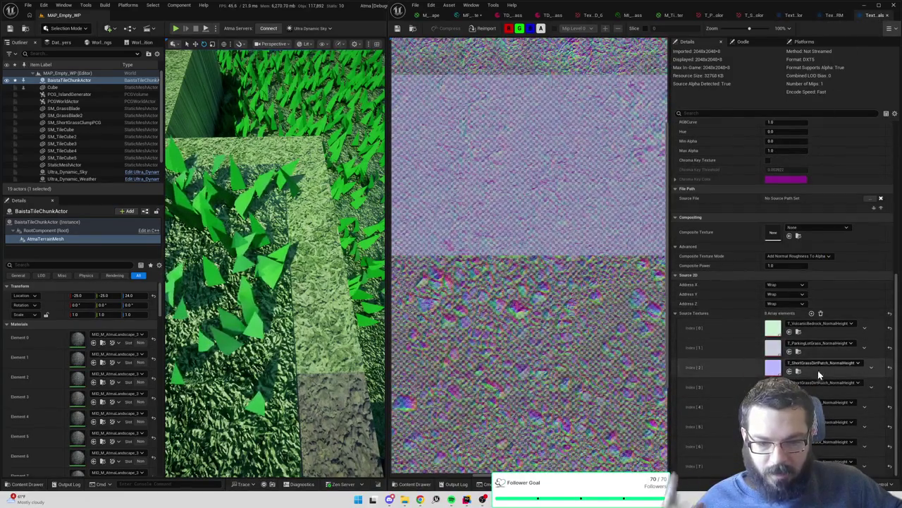
pyautogui.click(818, 382)
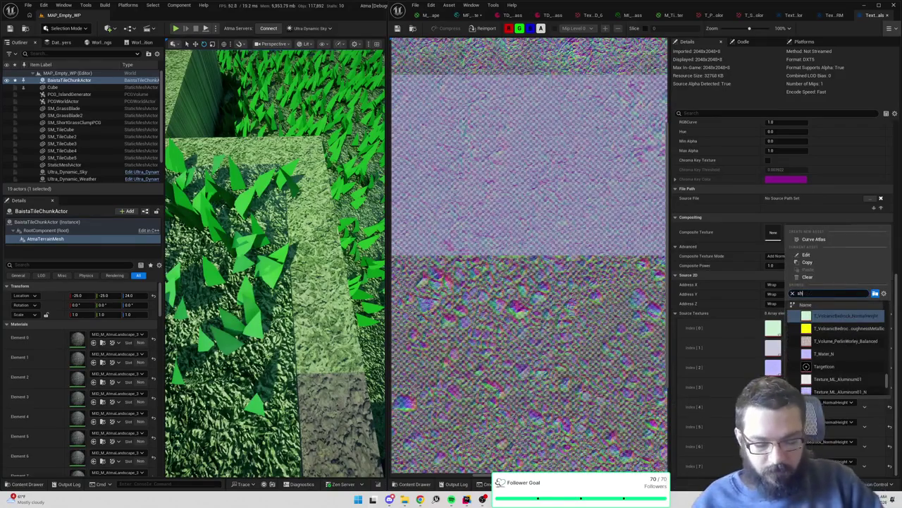
pyautogui.write('shortgra')
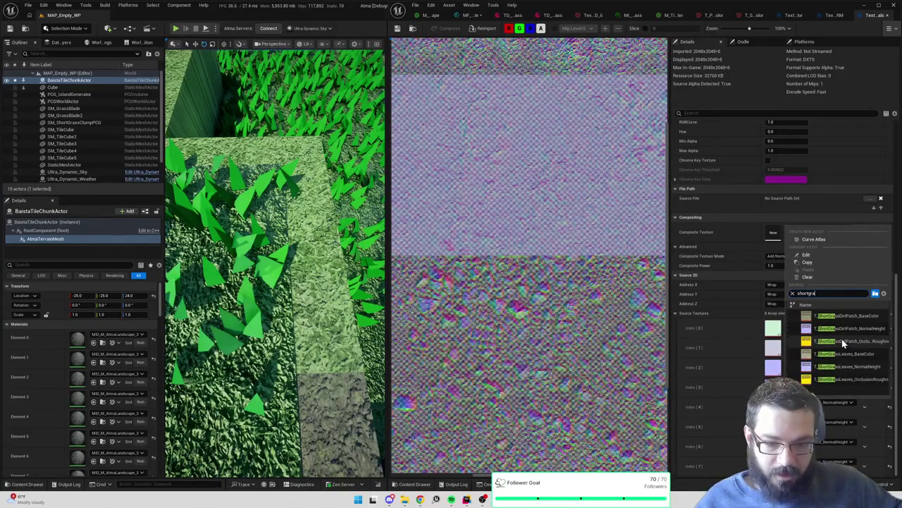
pyautogui.click(846, 326)
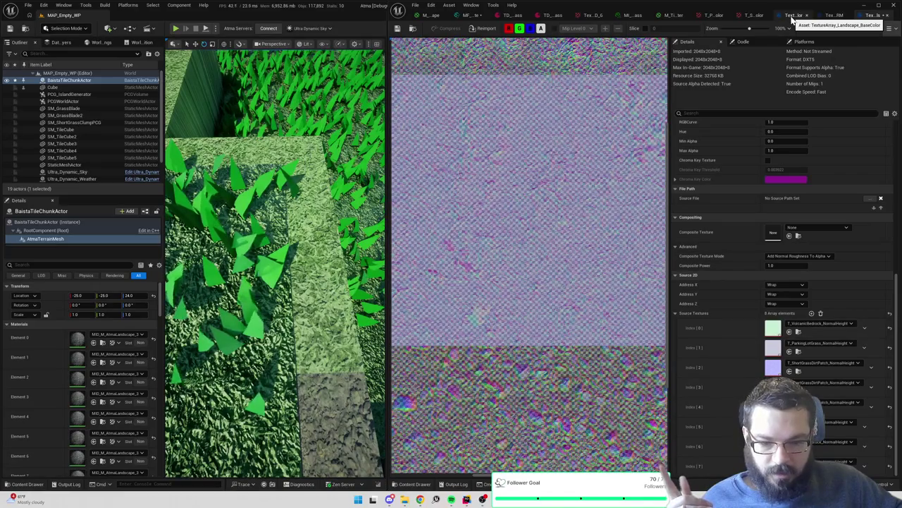
# Compare the BaseColor, ORM and Normals arrays, ending on BaseColor with a wider preview
pyautogui.click(793, 17)
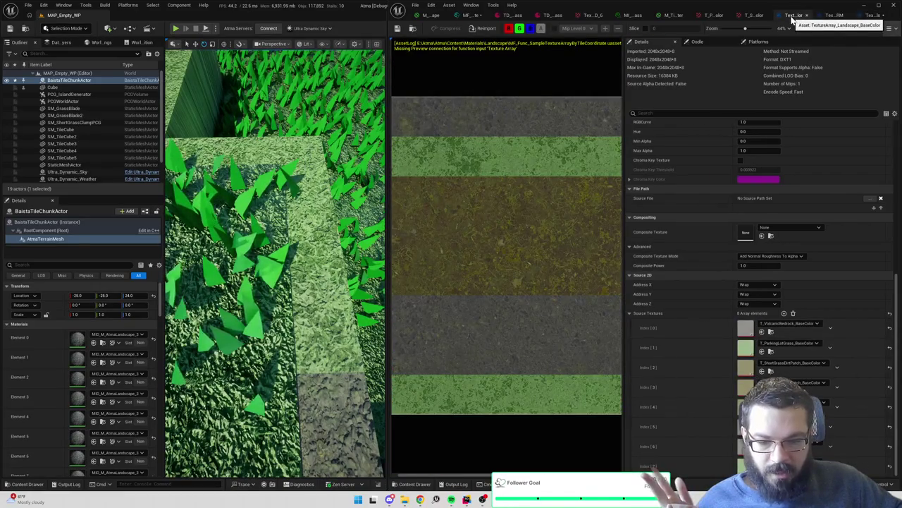
pyautogui.click(866, 16)
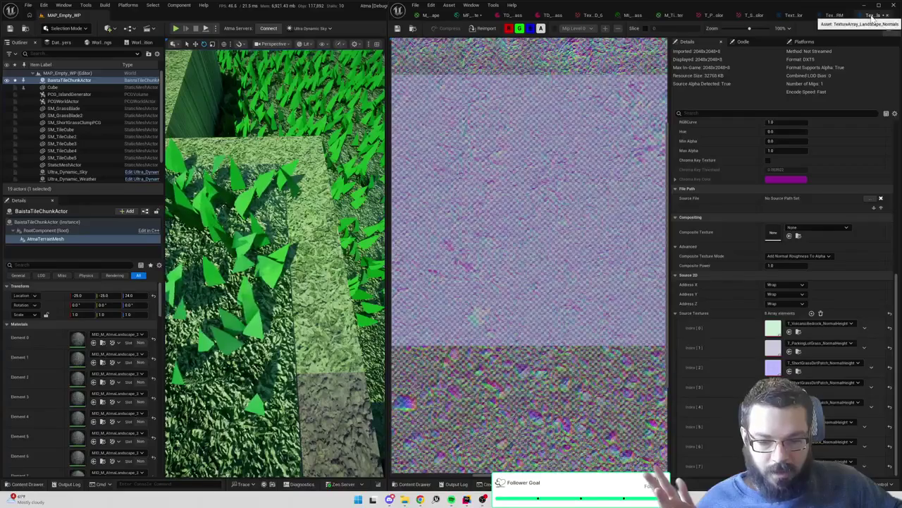
pyautogui.click(834, 16)
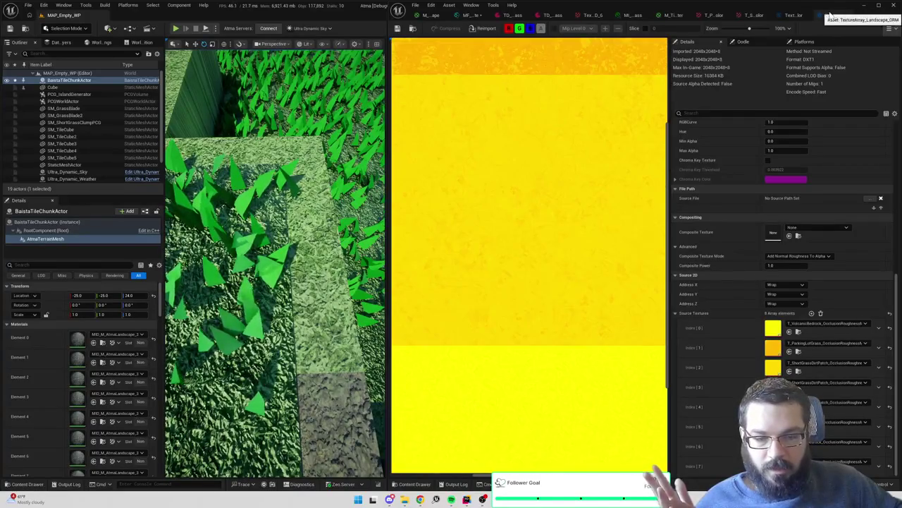
pyautogui.click(798, 17)
pyautogui.click(835, 17)
pyautogui.click(835, 16)
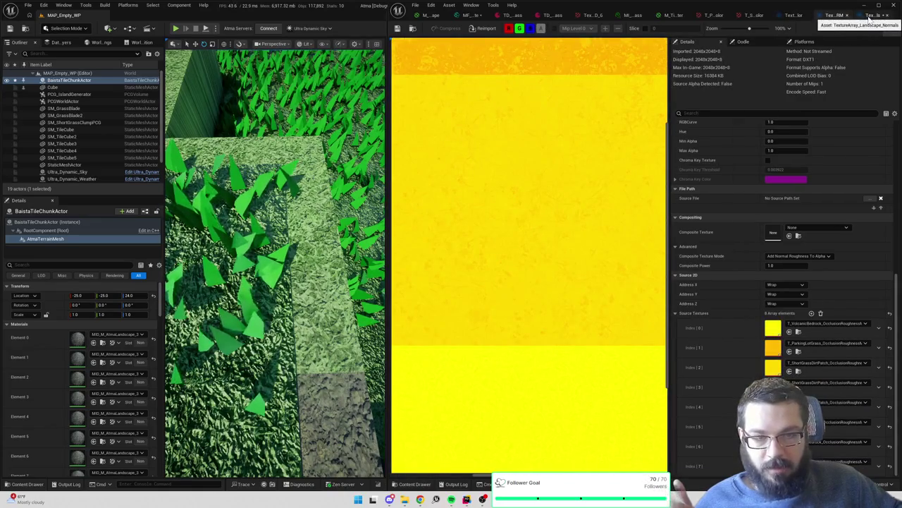
pyautogui.click(865, 17)
pyautogui.click(831, 17)
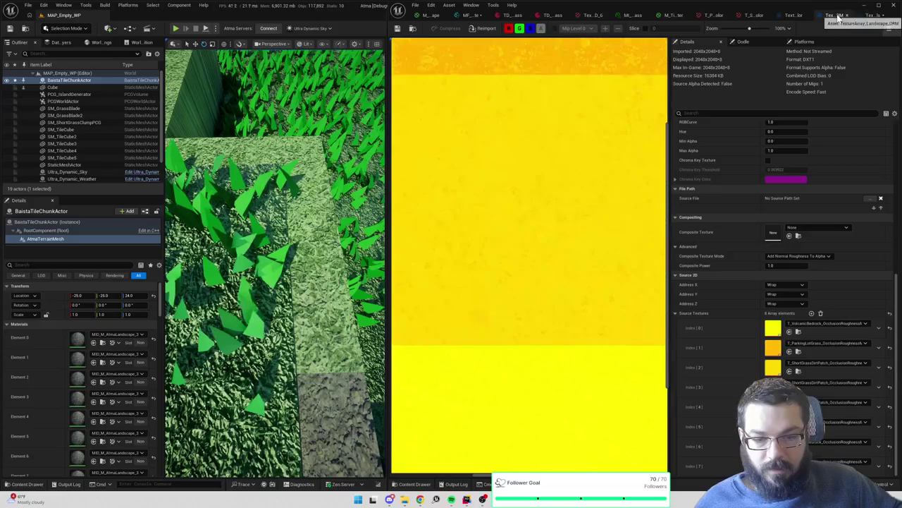
pyautogui.click(795, 15)
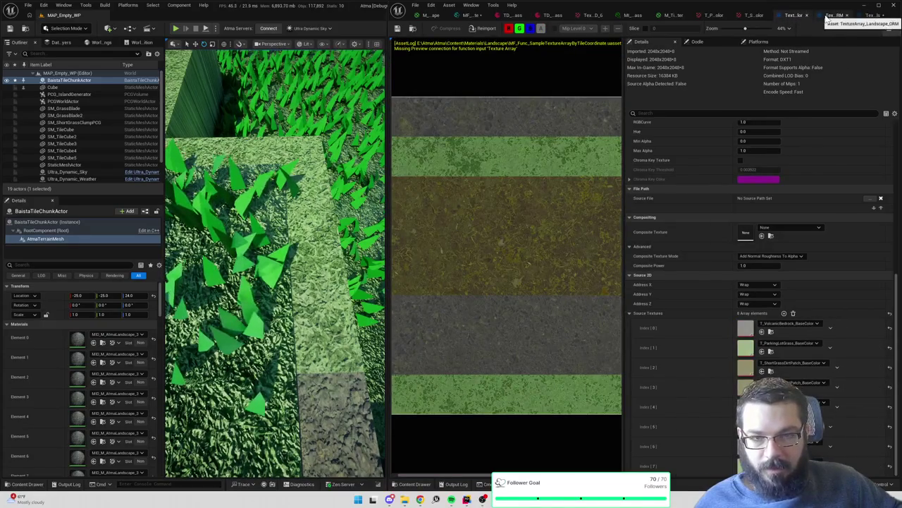
pyautogui.click(832, 15)
pyautogui.click(795, 16)
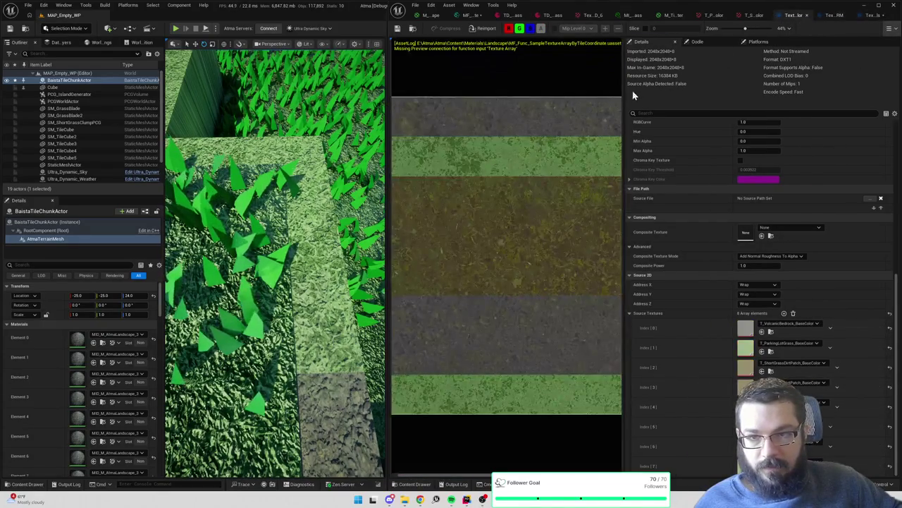
pyautogui.moveTo(624, 91); pyautogui.dragTo(668, 93)
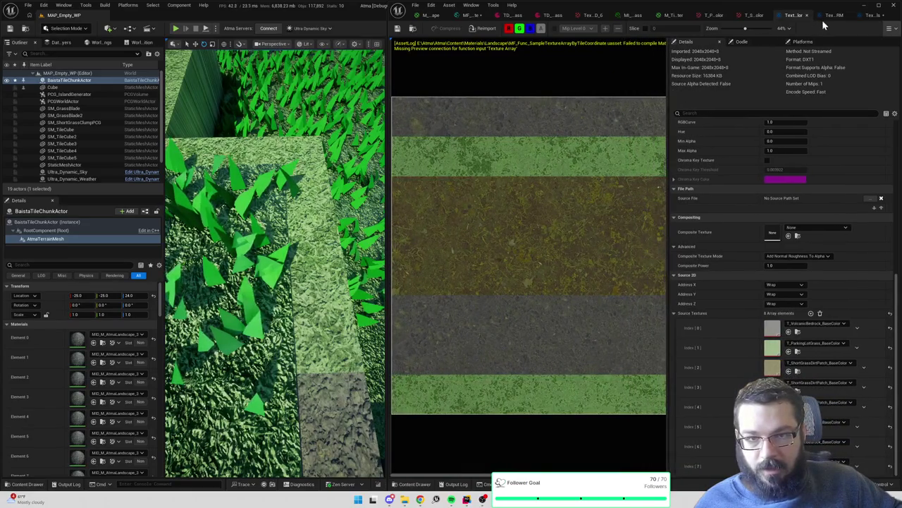
pyautogui.click(834, 17)
pyautogui.click(794, 16)
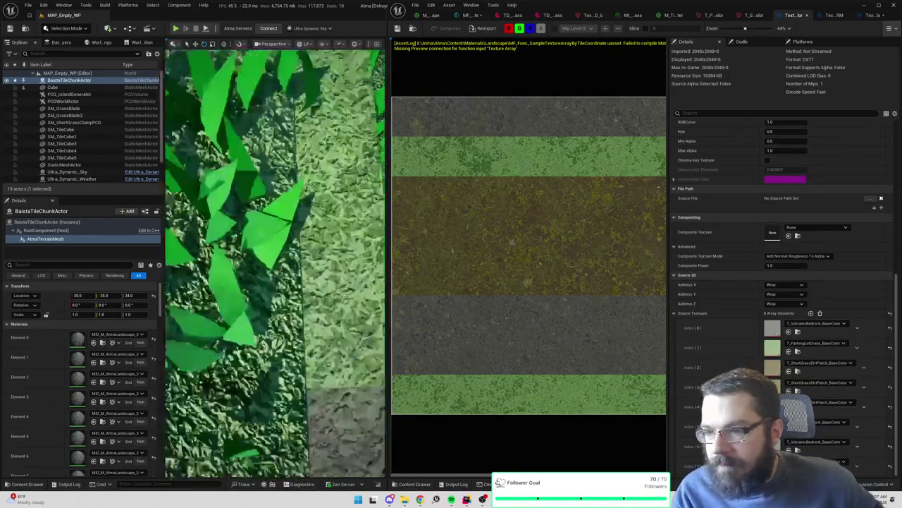
# Open the Normals texture array and save all modified assets
pyautogui.click(833, 14)
pyautogui.click(875, 16)
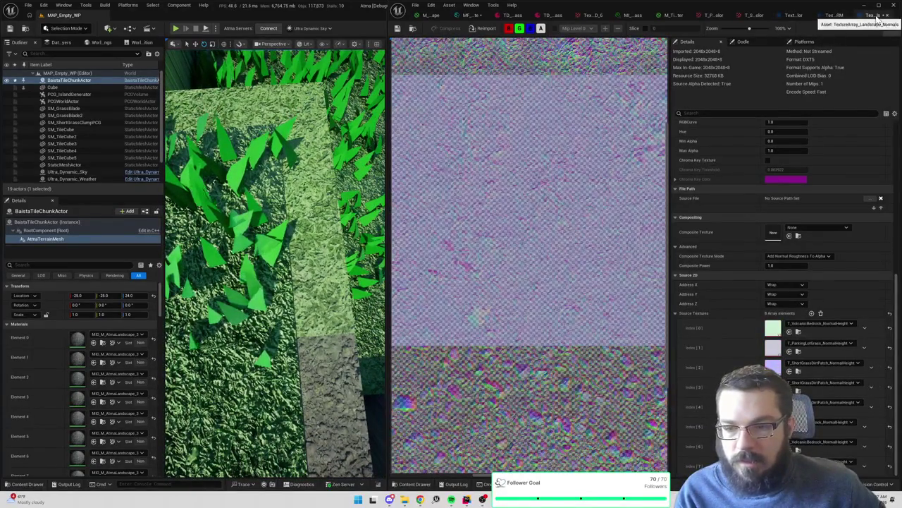
pyautogui.hotkey('ctrl', 'shift', 's')
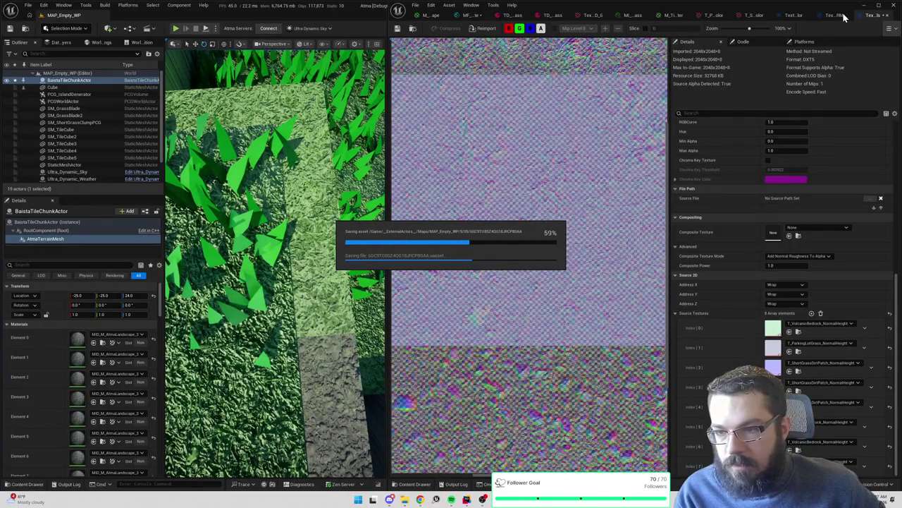
# Compare the BaseColor, ORM and Normals texture arrays, scrolling through the Normals details
pyautogui.click(795, 16)
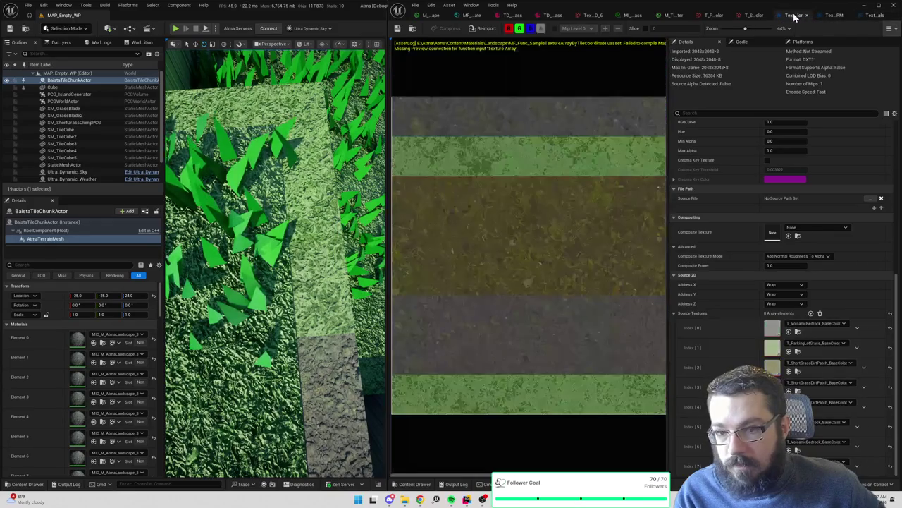
pyautogui.click(876, 17)
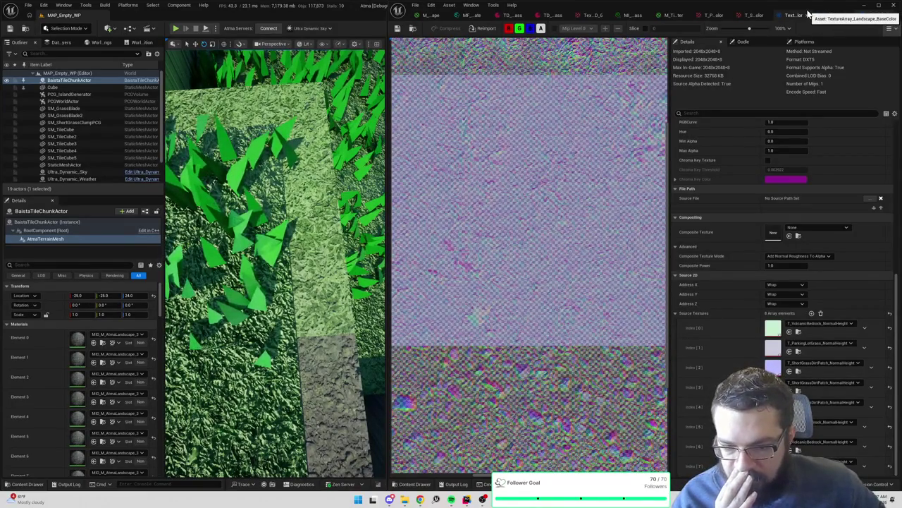
pyautogui.click(797, 17)
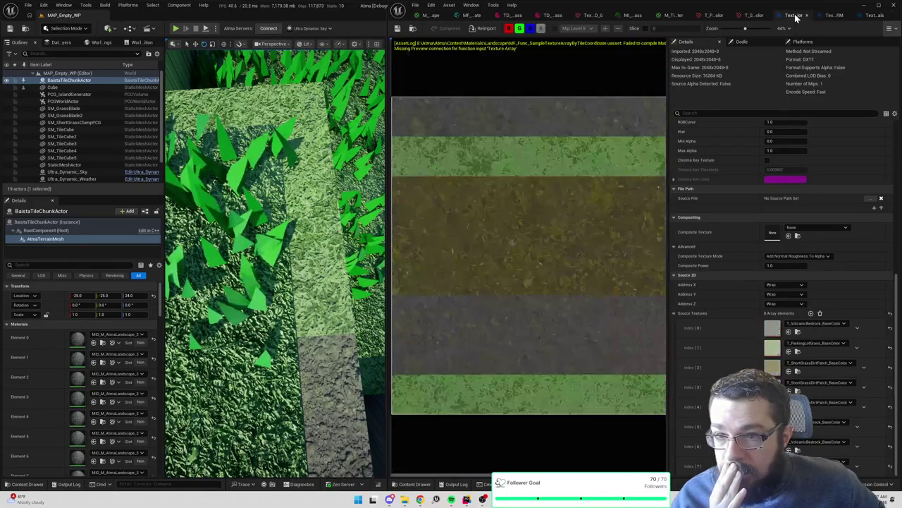
pyautogui.click(829, 17)
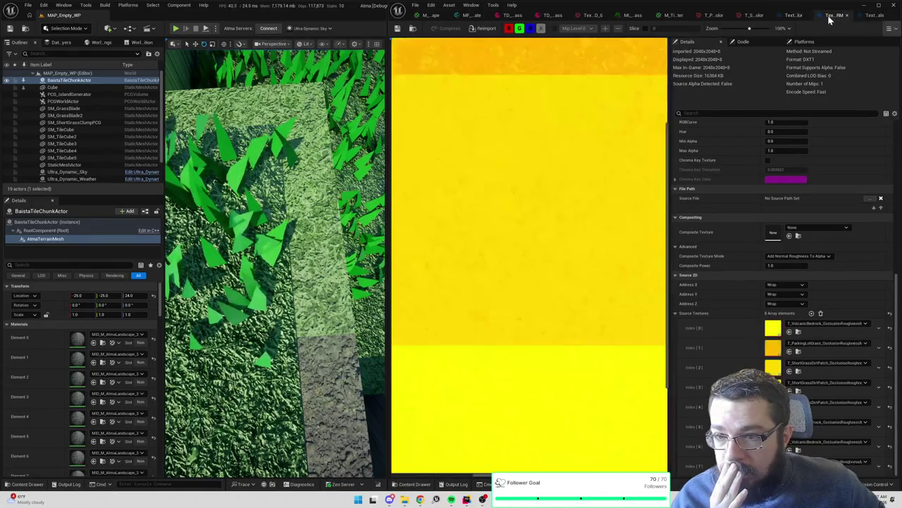
pyautogui.click(798, 15)
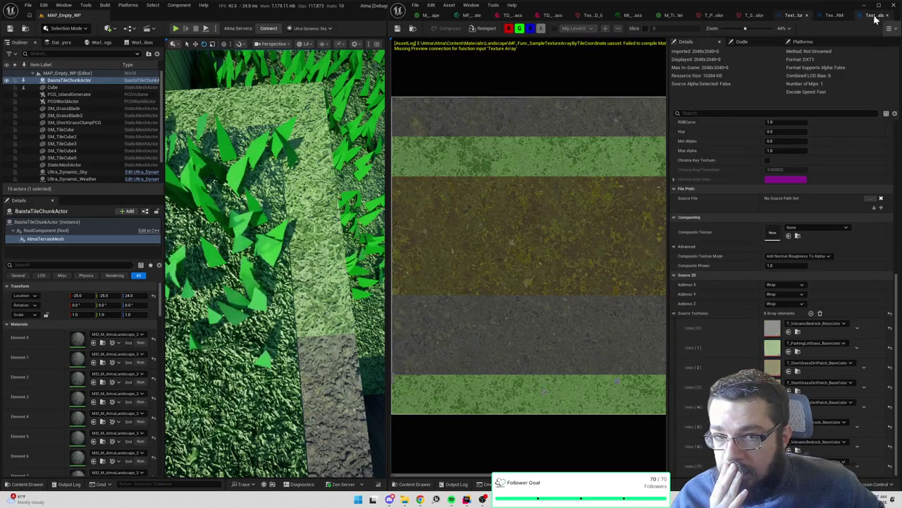
pyautogui.click(874, 17)
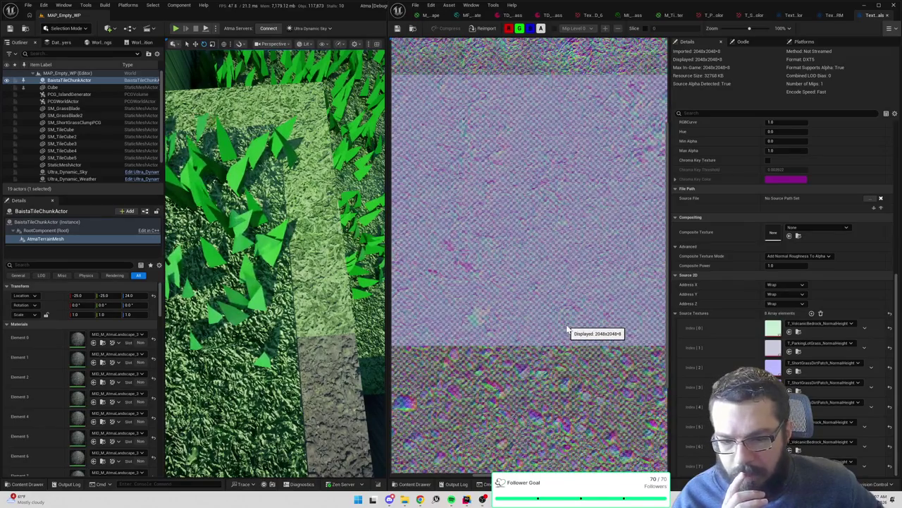
pyautogui.scroll(-5, 568, 328)
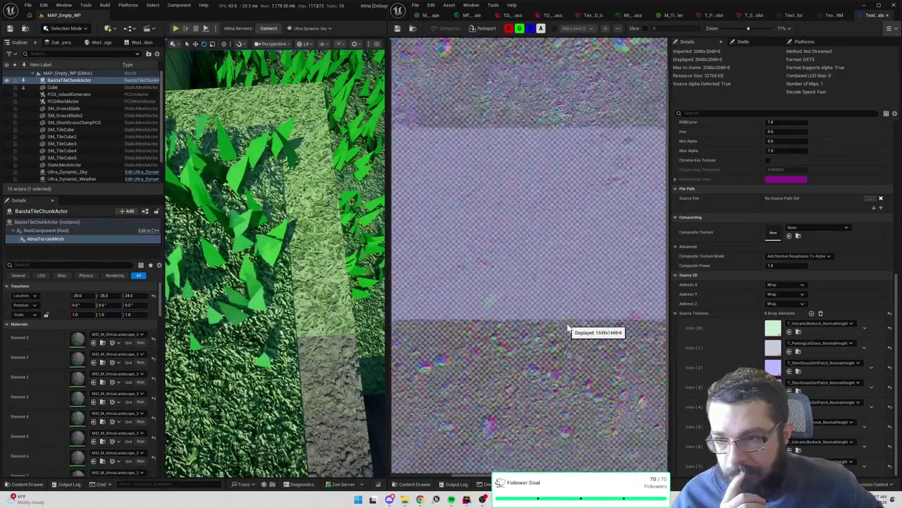
pyautogui.scroll(1, 568, 328)
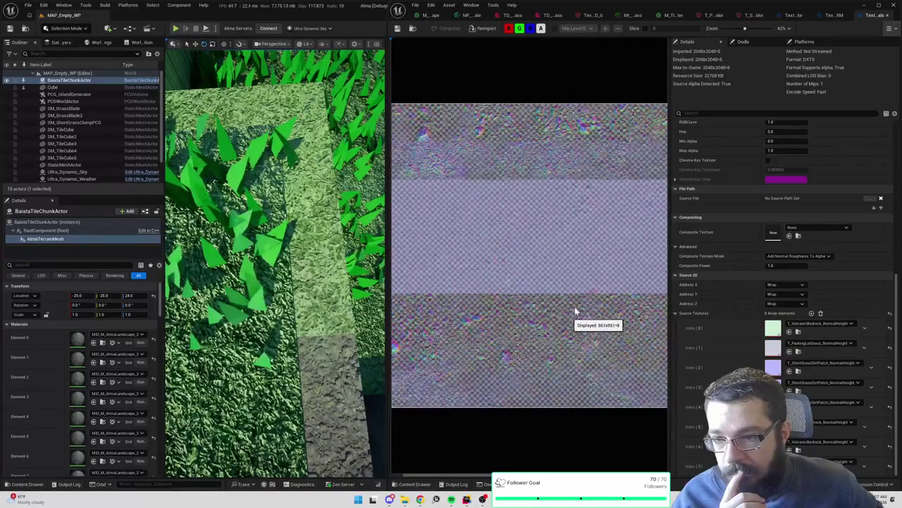
# Recheck the Normals and ORM arrays, then bring up the M_AtmaLandscape material graph
pyautogui.click(791, 14)
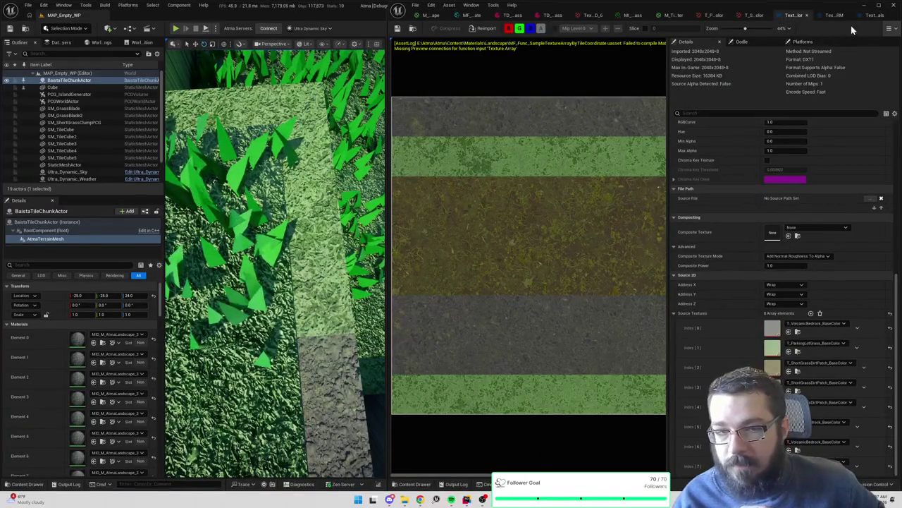
pyautogui.click(872, 15)
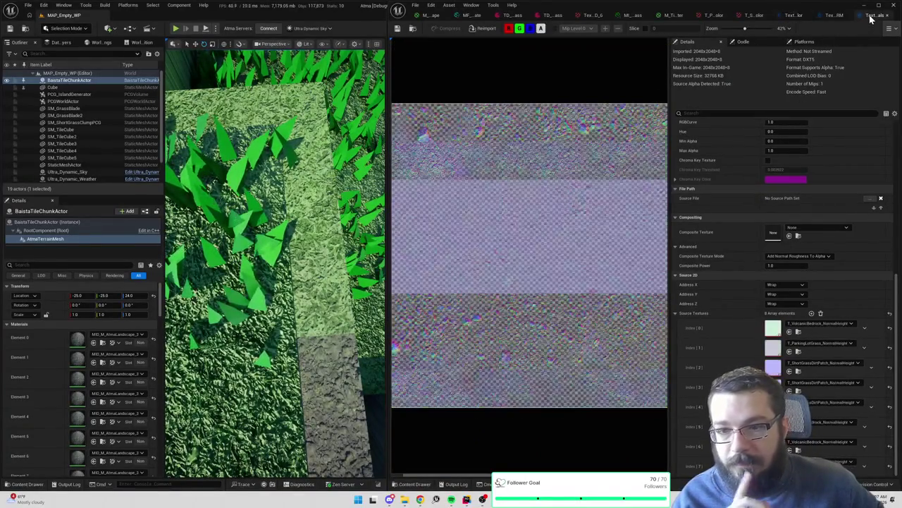
pyautogui.click(797, 15)
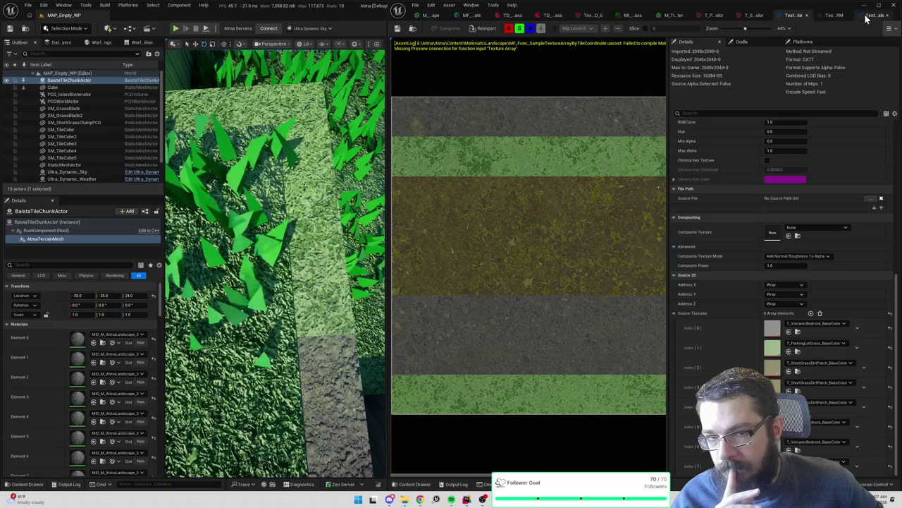
pyautogui.click(872, 16)
pyautogui.click(835, 15)
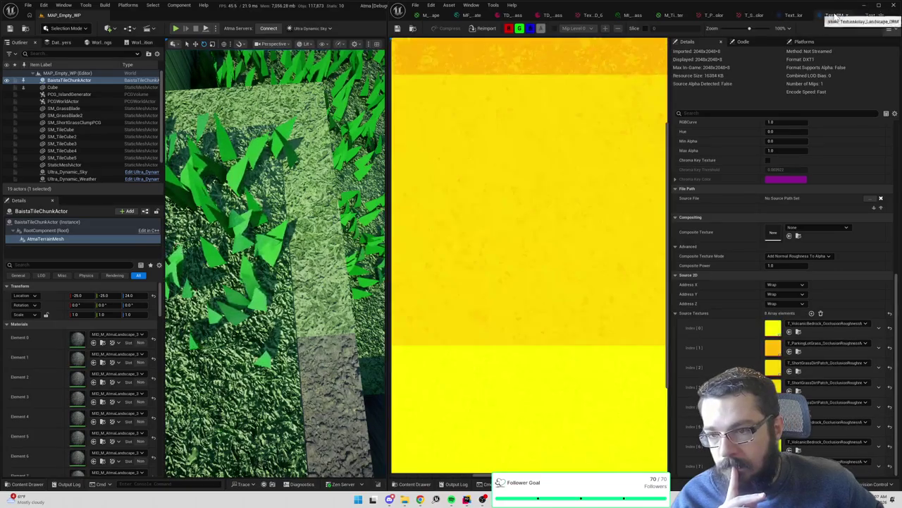
pyautogui.scroll(-2, 534, 129)
pyautogui.scroll(-1, 534, 129)
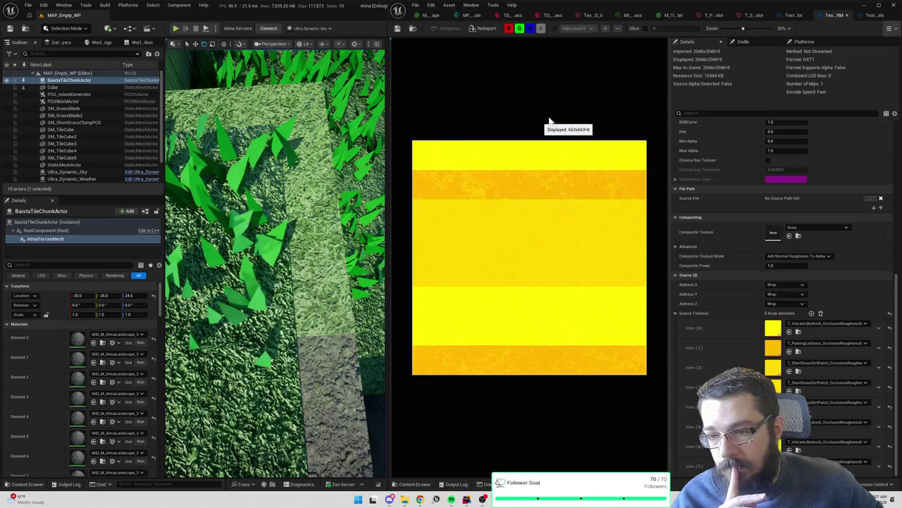
pyautogui.click(874, 15)
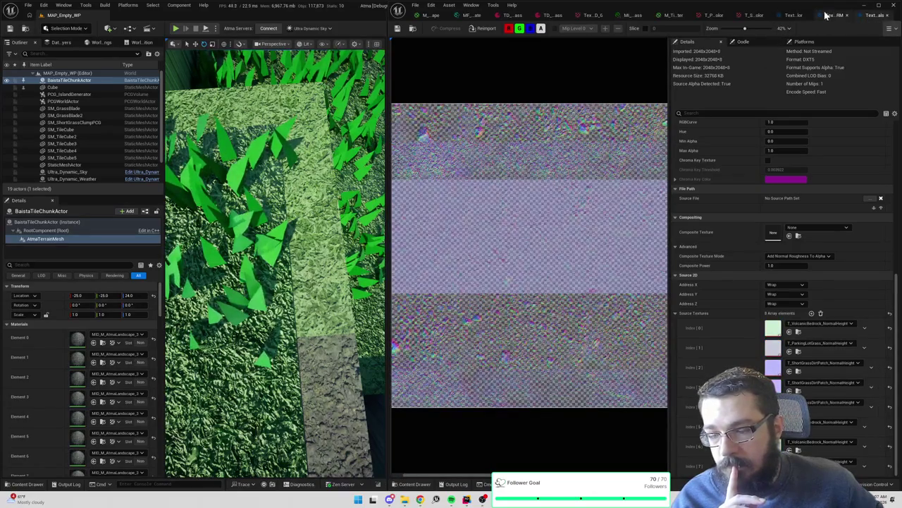
pyautogui.click(833, 15)
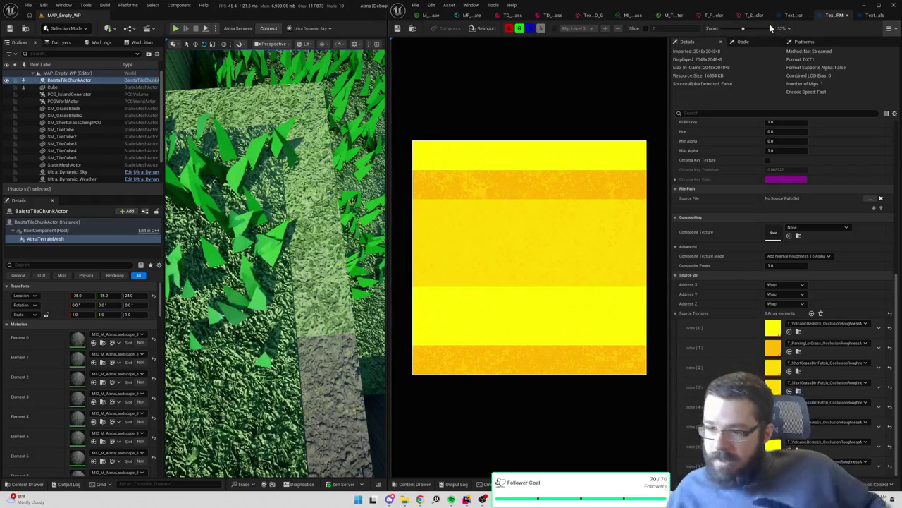
pyautogui.click(435, 16)
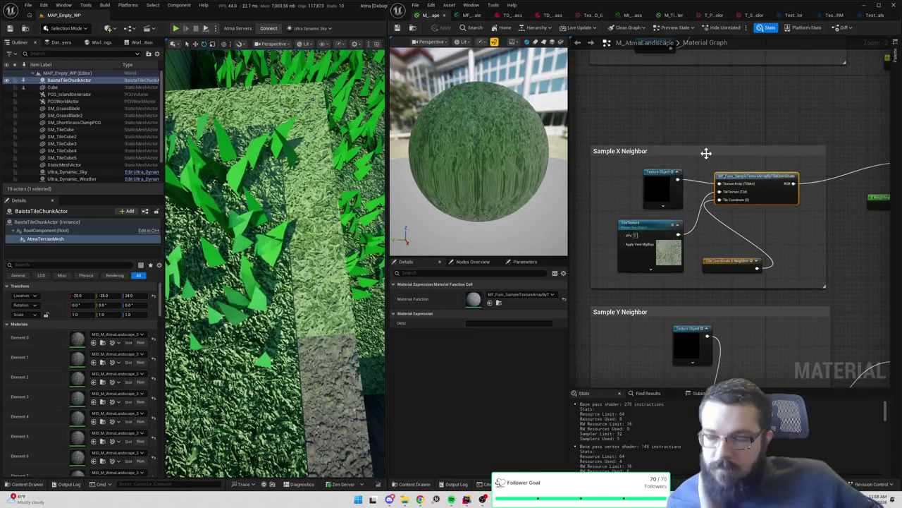
# Zoom around the material graph, orbit the level view across the grass, then reopen the ORM texture array
pyautogui.scroll(-5, 706, 153)
pyautogui.scroll(3, 712, 151)
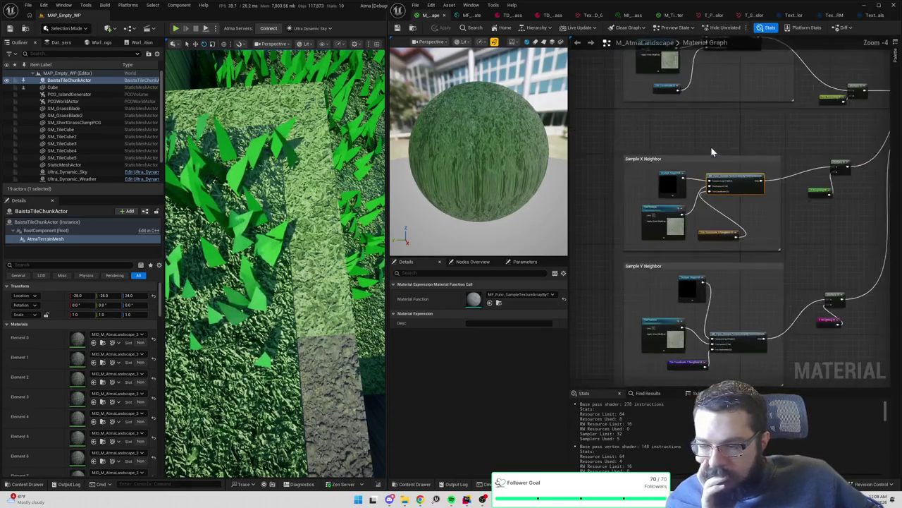
pyautogui.moveTo(274, 261)
pyautogui.mouseDown()
pyautogui.moveTo(275, 169)
pyautogui.moveTo(274, 247)
pyautogui.mouseUp()
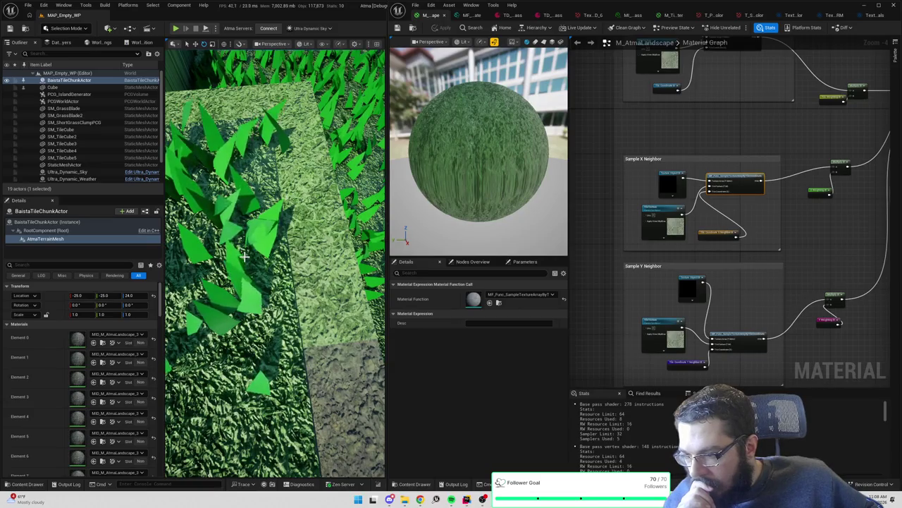
pyautogui.scroll(-3, 749, 246)
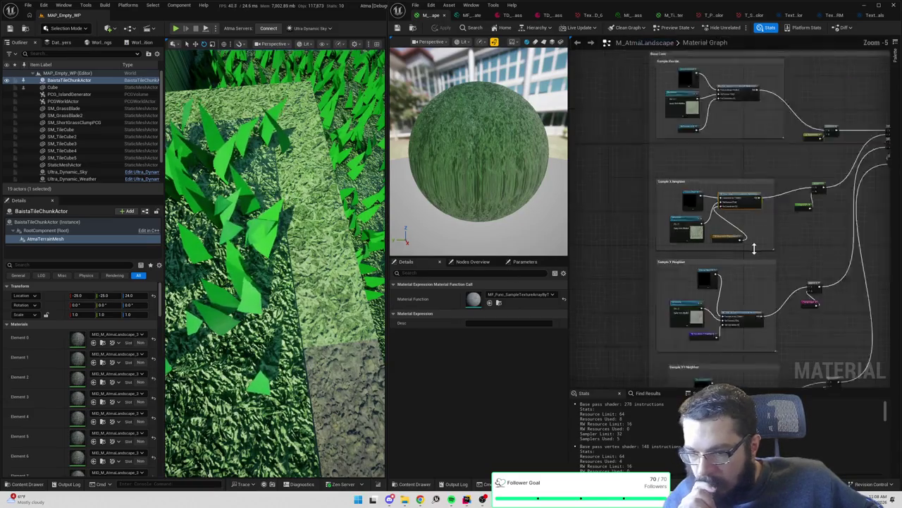
pyautogui.scroll(4, 710, 265)
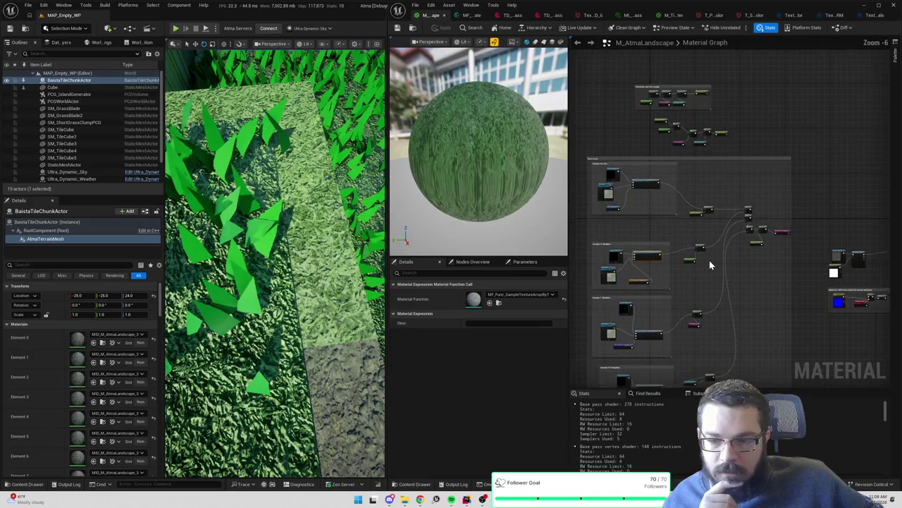
pyautogui.click(836, 15)
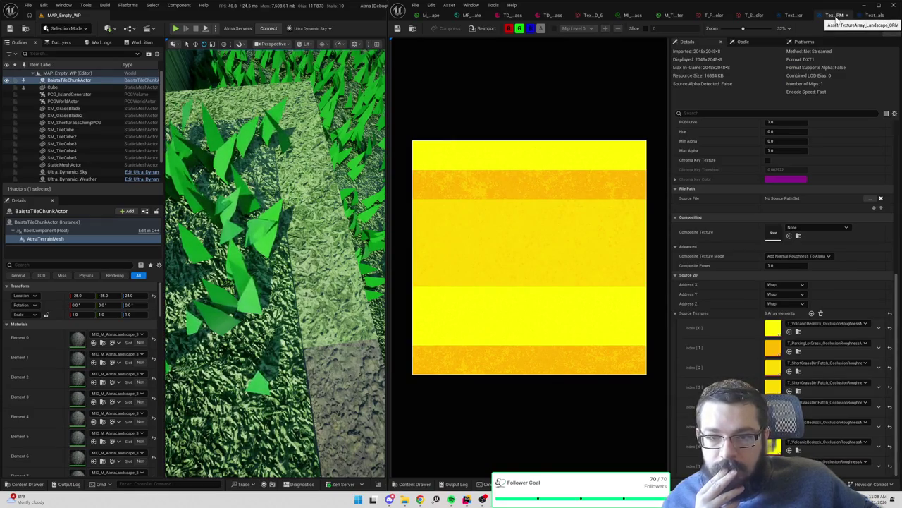
# Open the M_TileMaster material and inspect its NormalHeight texture parameter settings
pyautogui.click(792, 16)
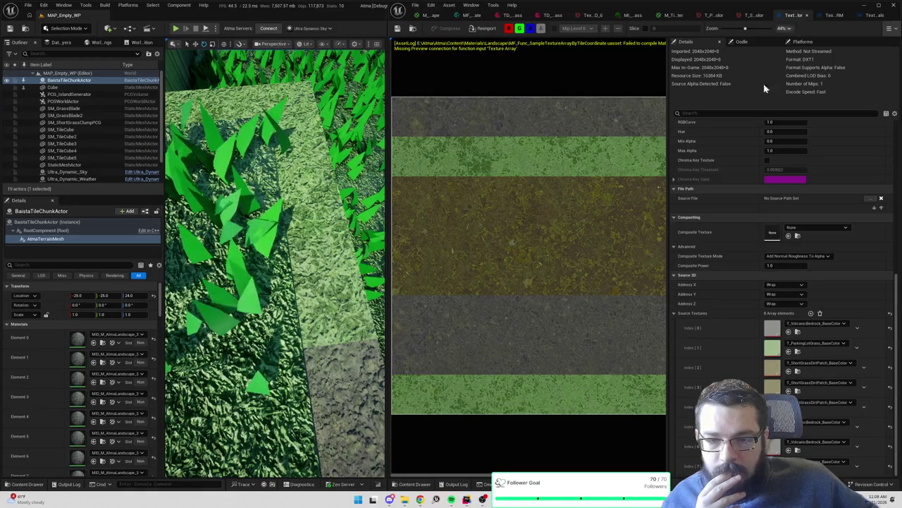
pyautogui.scroll(6, 736, 225)
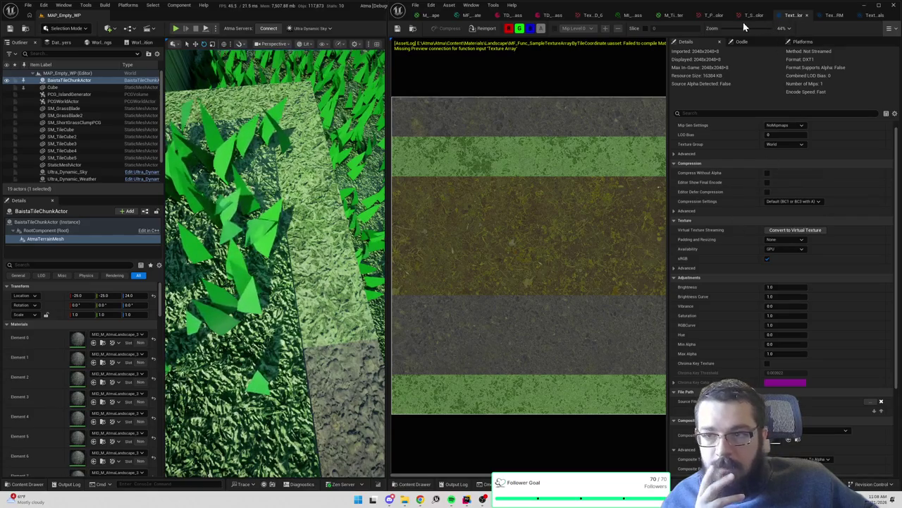
pyautogui.click(677, 17)
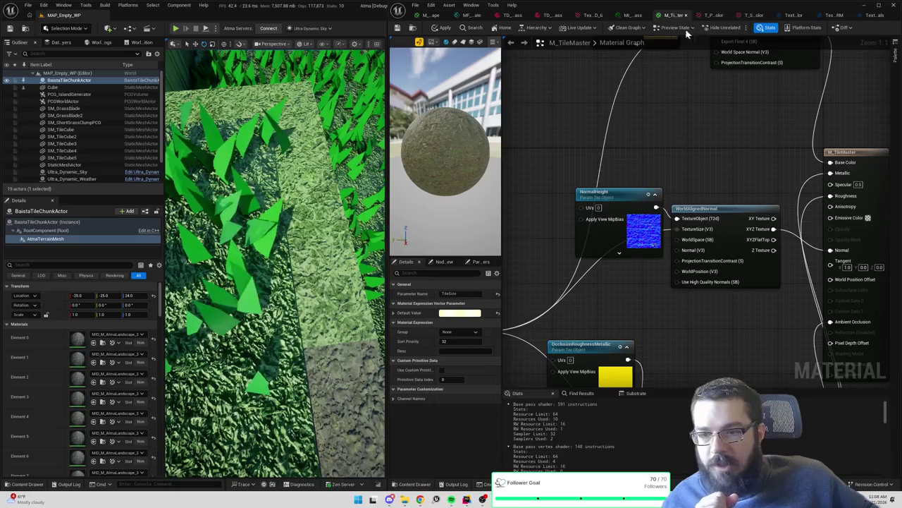
pyautogui.click(644, 233)
pyautogui.scroll(-5, 644, 233)
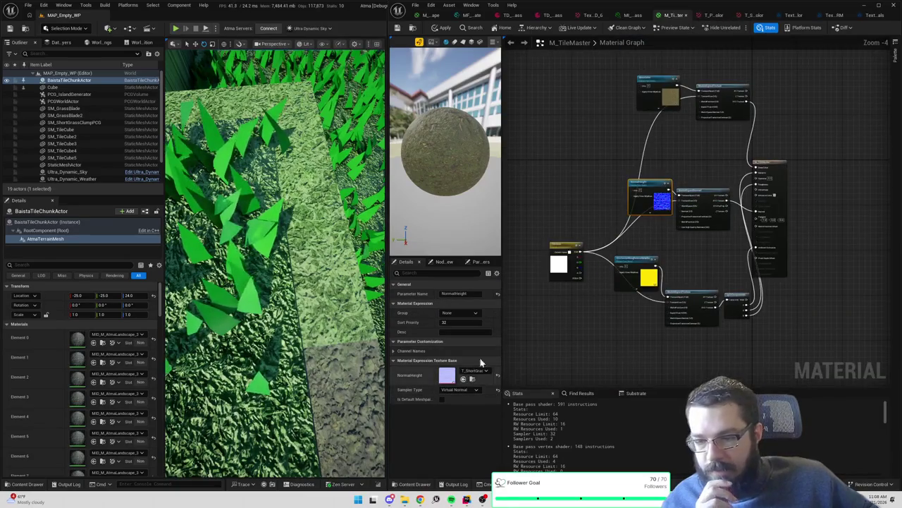
# Toggle sRGB off and back on for T_ParkingLotGrass_NormalHeight, then select its OcclusionRoughnessMetallic texture
pyautogui.click(710, 16)
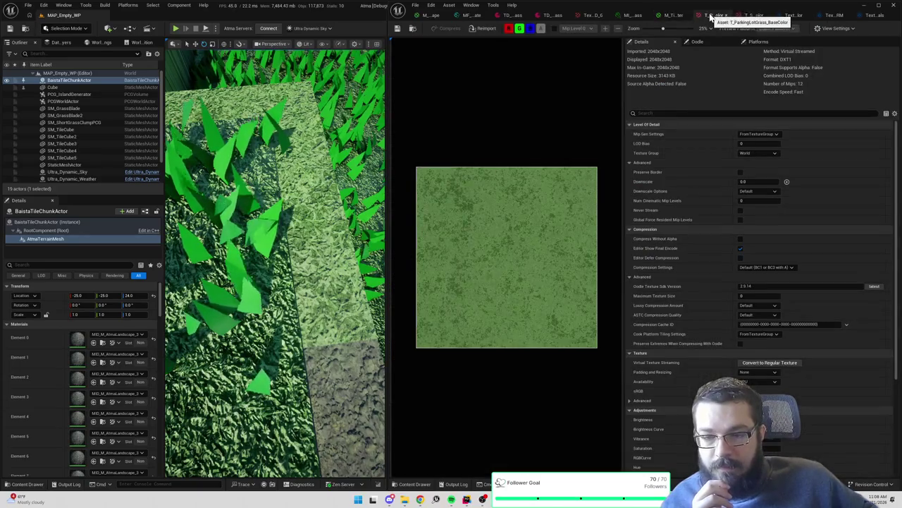
pyautogui.scroll(-1, 687, 278)
pyautogui.scroll(-2, 687, 281)
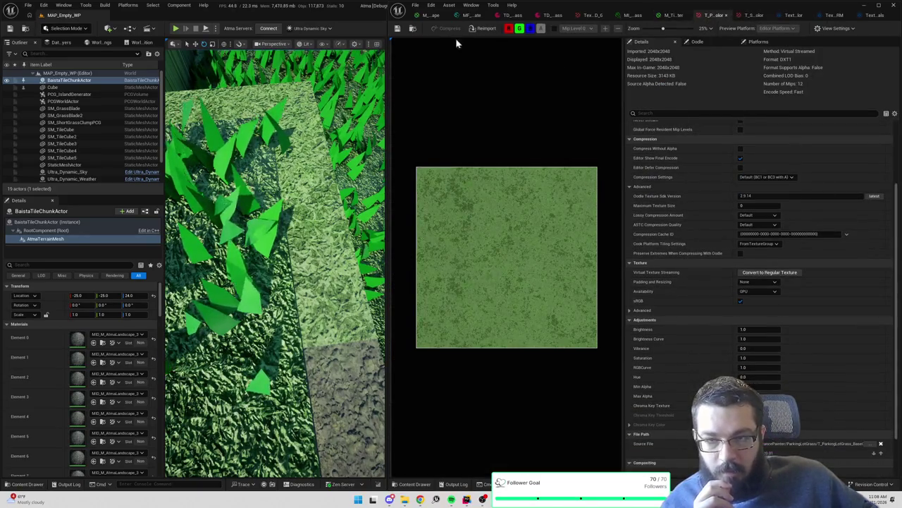
pyautogui.click(412, 30)
pyautogui.click(539, 380)
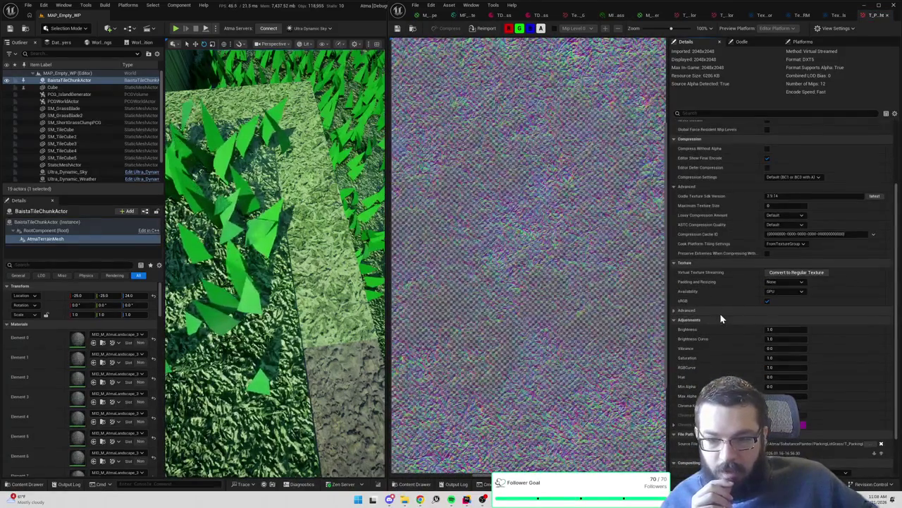
pyautogui.click(767, 300)
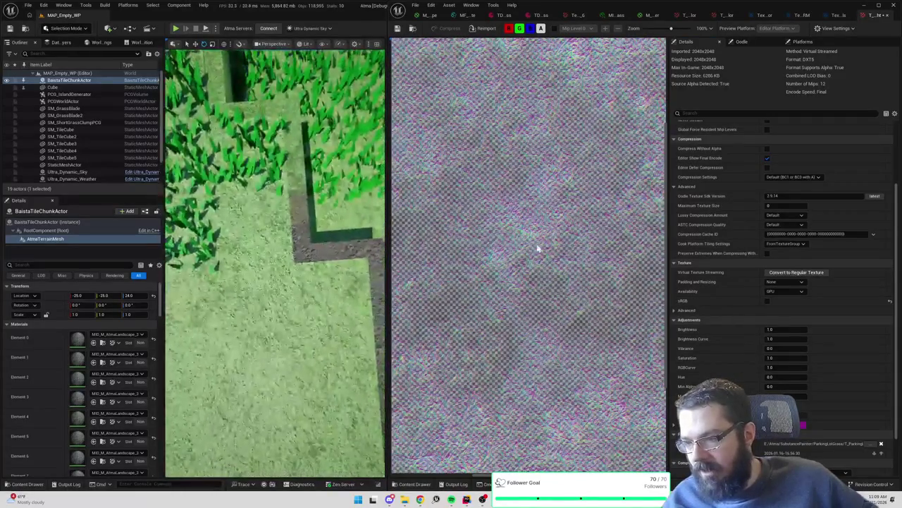
pyautogui.click(767, 301)
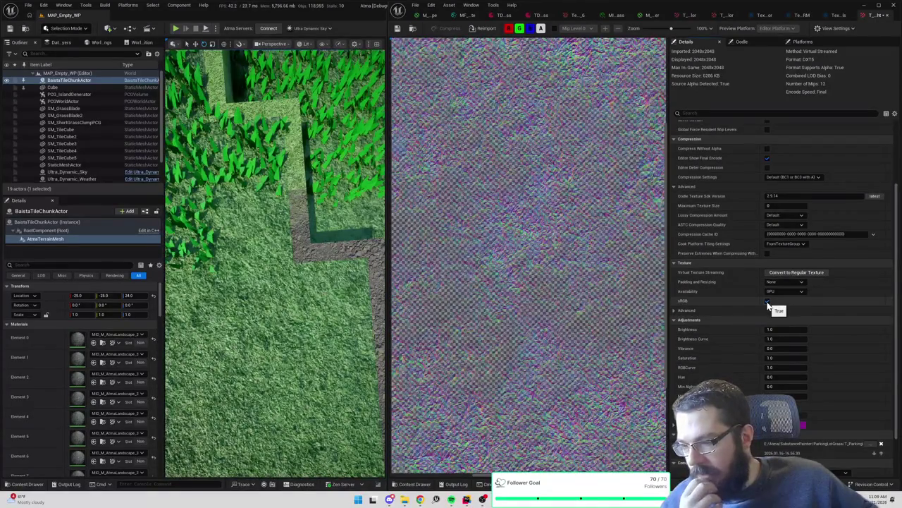
pyautogui.click(414, 29)
pyautogui.click(575, 395)
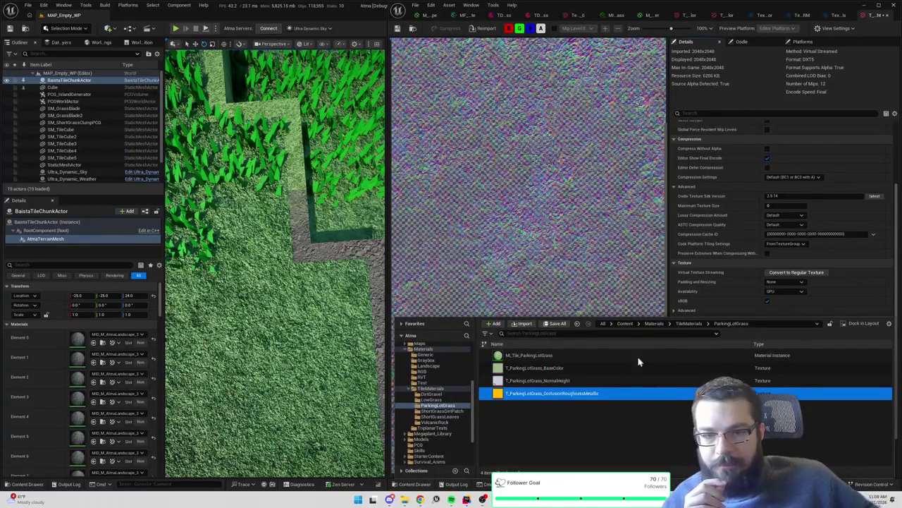
# Open the OcclusionRoughnessMetallic texture, then view the landscape Normals texture array
pyautogui.press('Return')
pyautogui.scroll(-3, 742, 257)
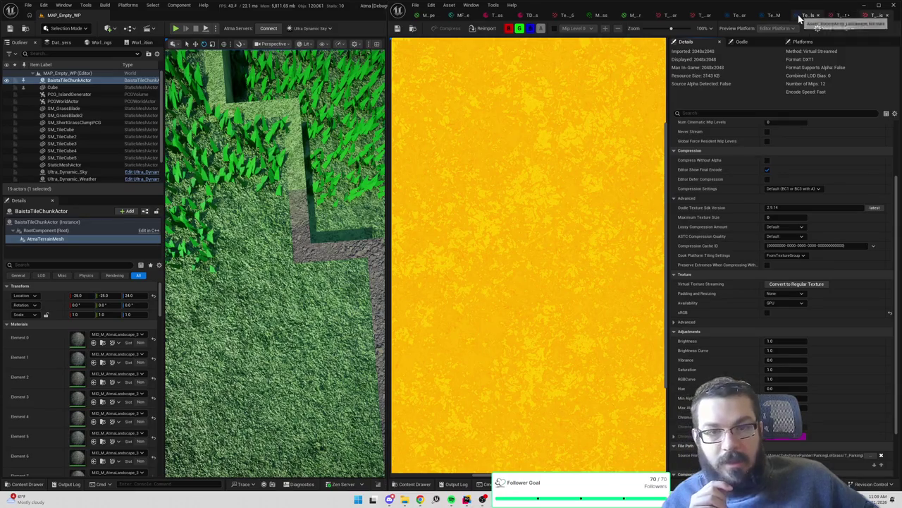
pyautogui.click(809, 16)
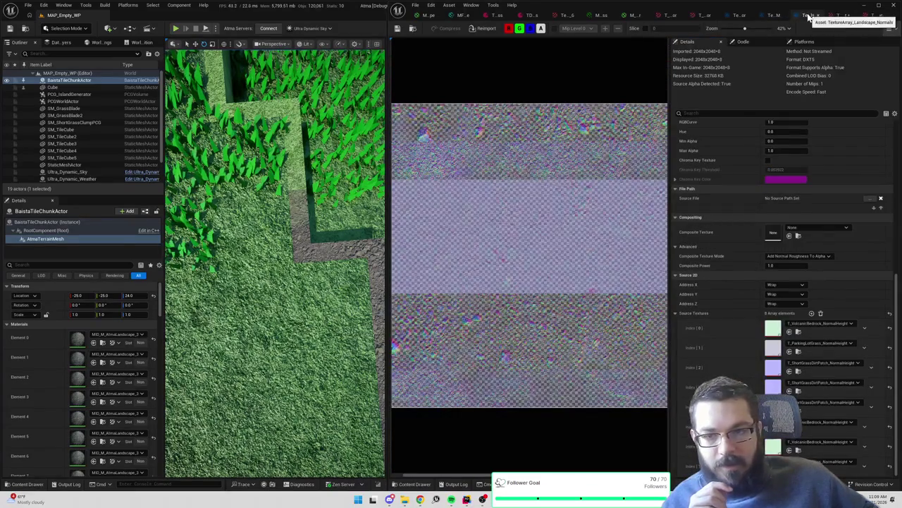
pyautogui.scroll(8, 763, 245)
pyautogui.scroll(1, 761, 245)
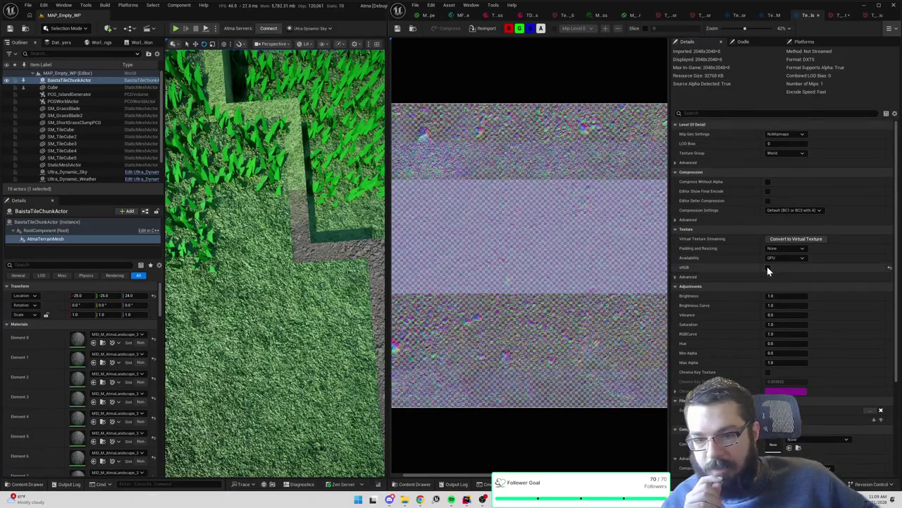
# Check the terrain material's sampler colour-type error, then save the Normals texture array
pyautogui.click(767, 267)
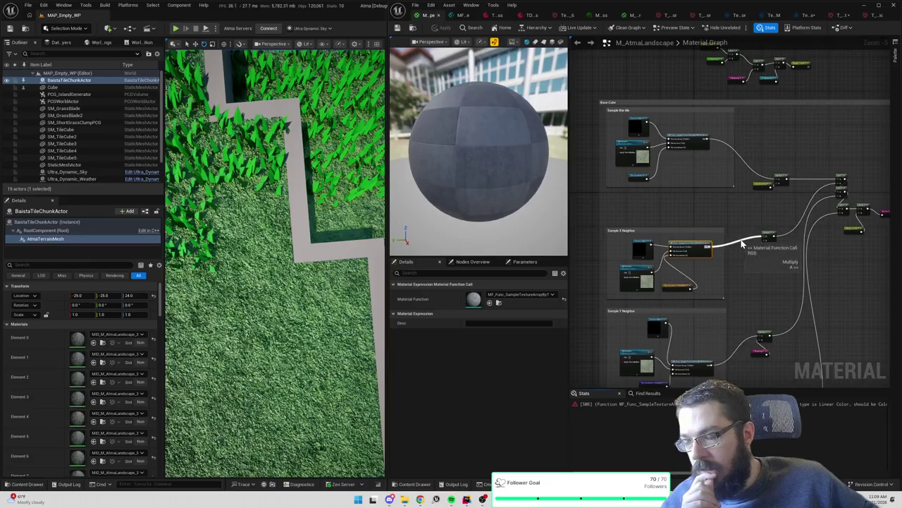
pyautogui.click(807, 16)
pyautogui.click(398, 32)
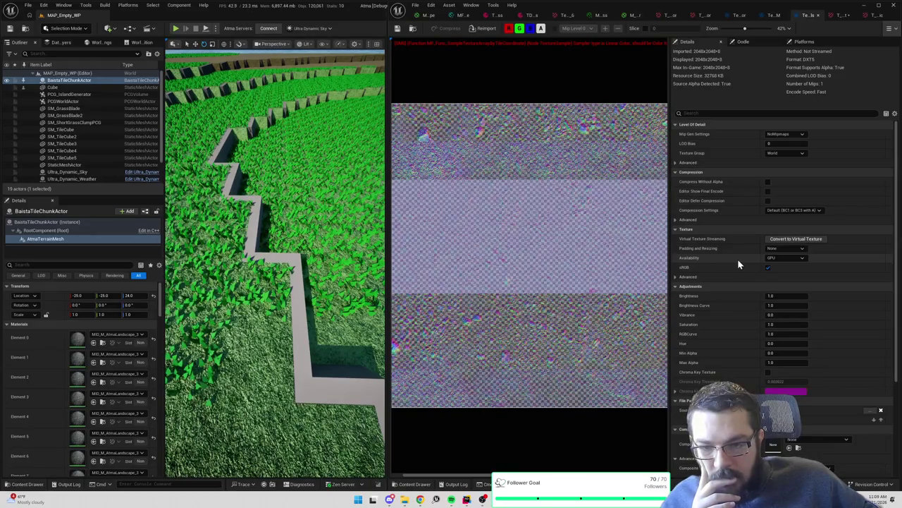
# Keep the Normals array's texture group as World and composite mode as Add Normal Roughness To Alpha
pyautogui.scroll(-4, 738, 264)
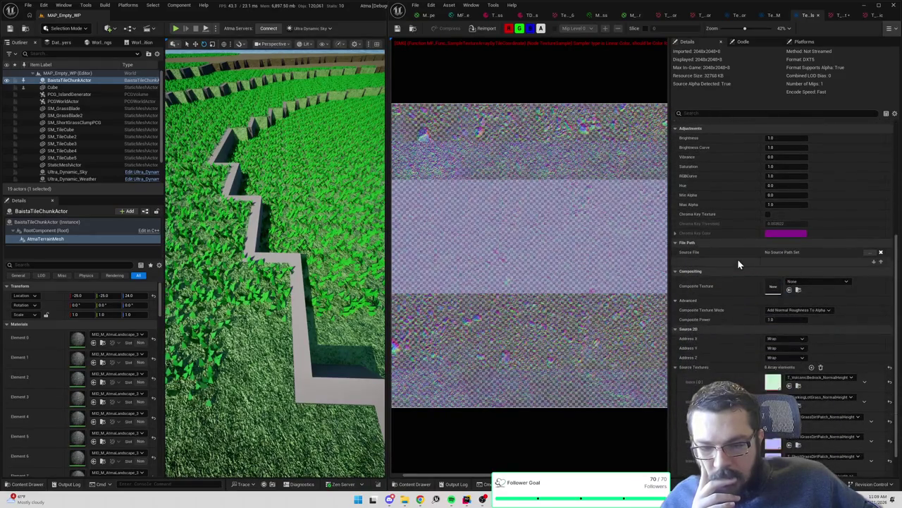
pyautogui.scroll(4, 738, 262)
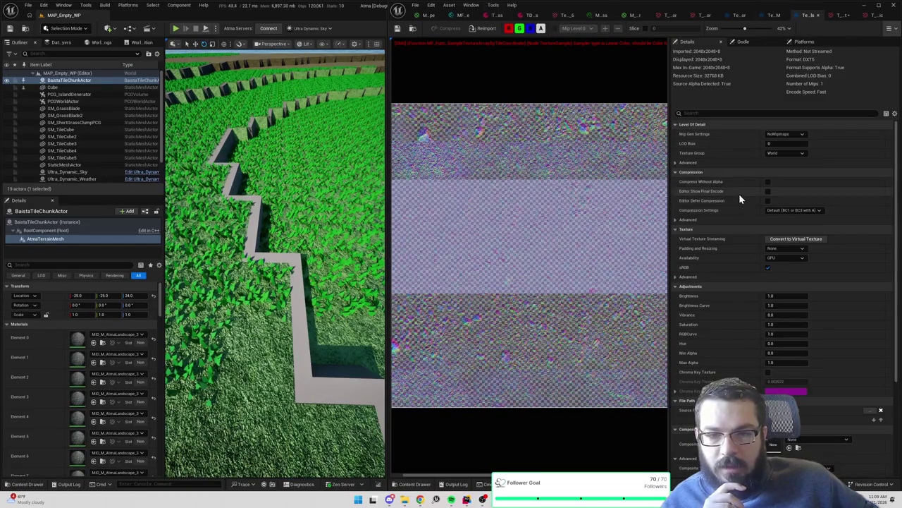
pyautogui.click(779, 153)
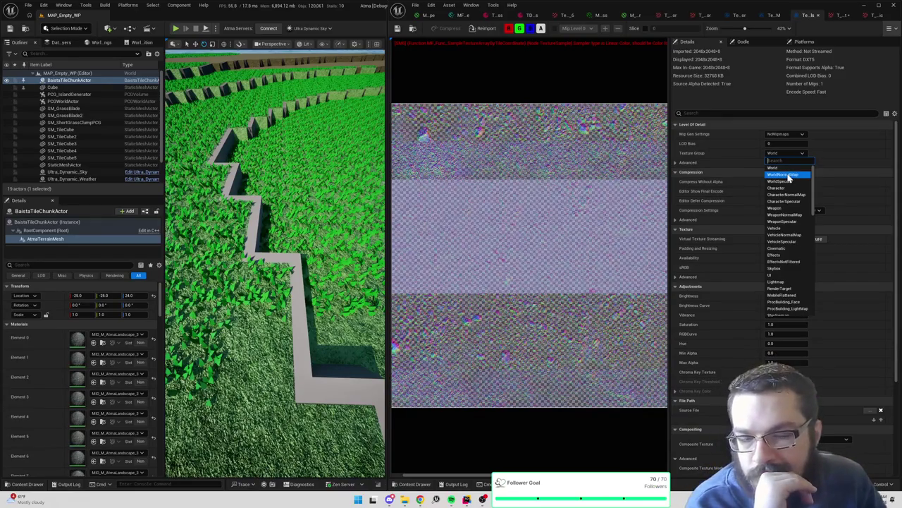
pyautogui.click(744, 165)
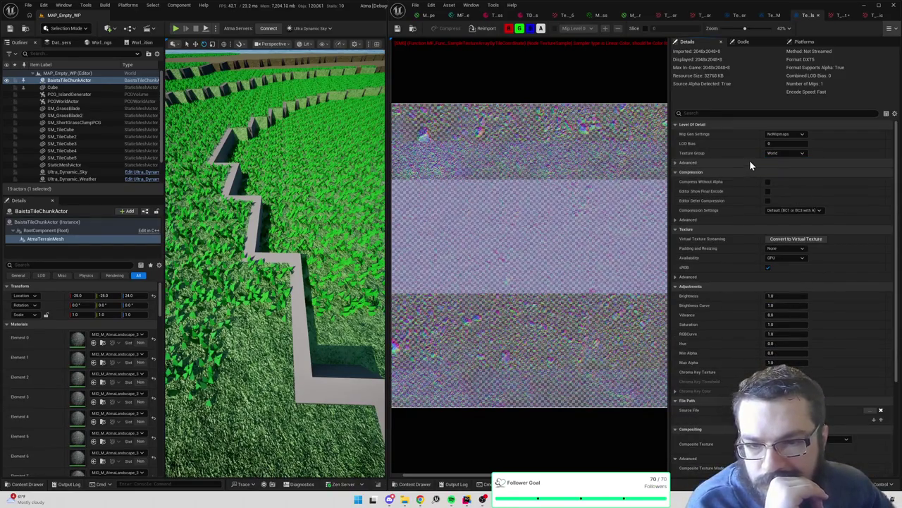
pyautogui.click(704, 162)
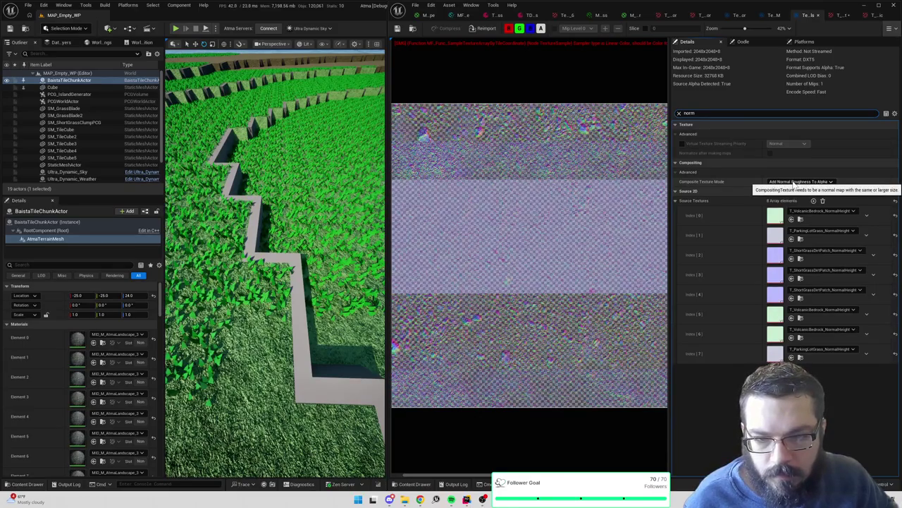
pyautogui.click(794, 183)
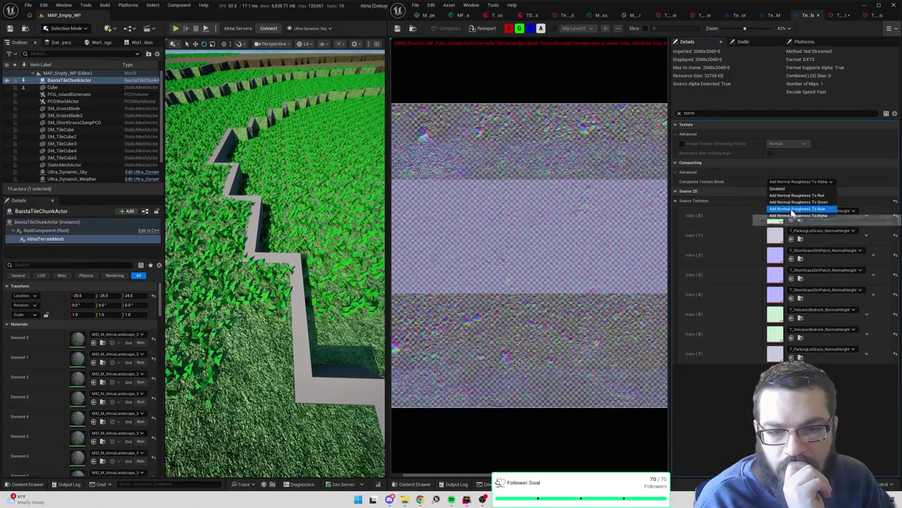
pyautogui.click(792, 182)
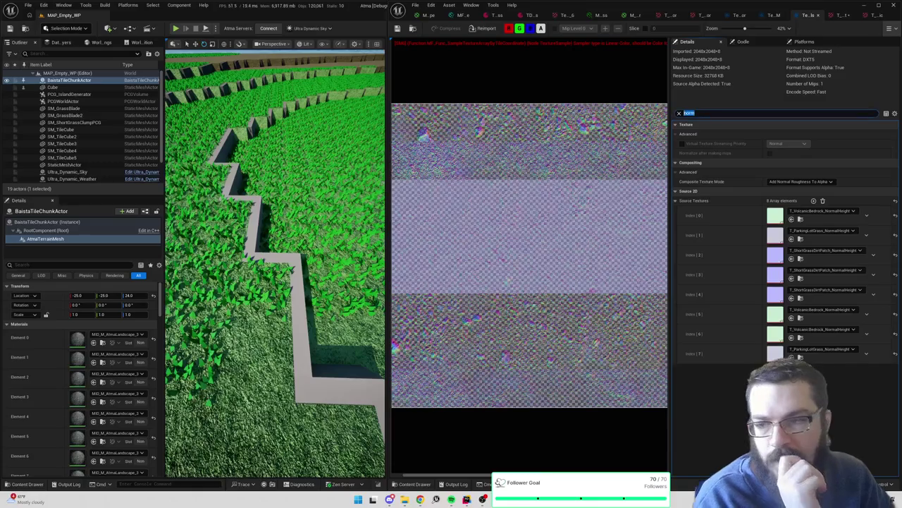
# Clear the 'norm' property filter and save the texture array
pyautogui.press('BackSpace')
pyautogui.scroll(-4, 724, 250)
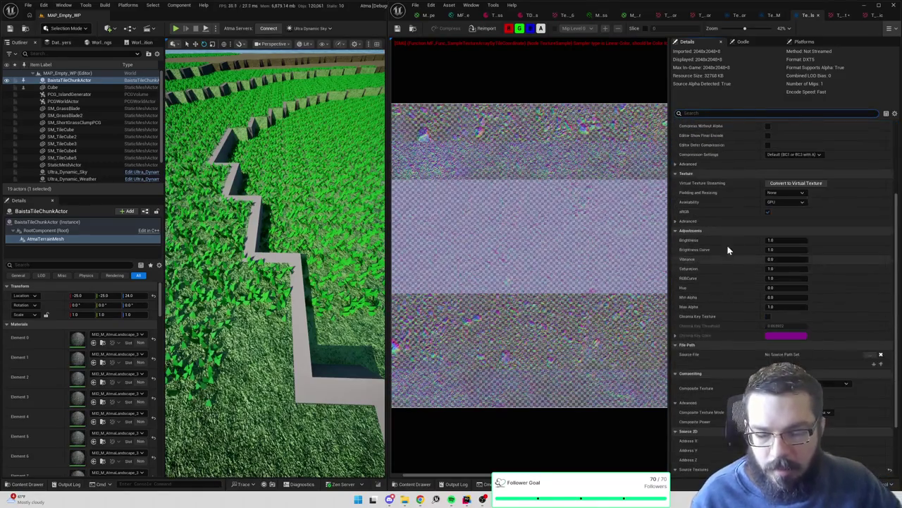
pyautogui.scroll(-2, 737, 248)
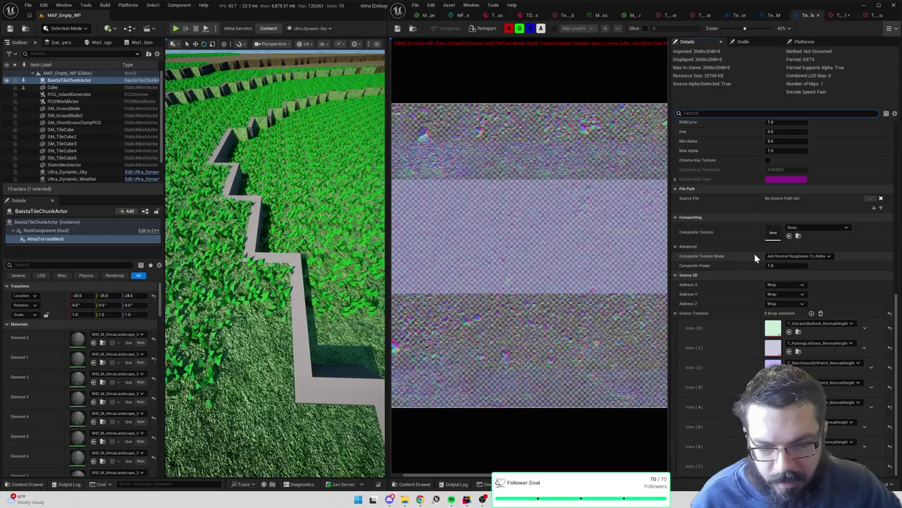
pyautogui.hotkey('ctrl', 's')
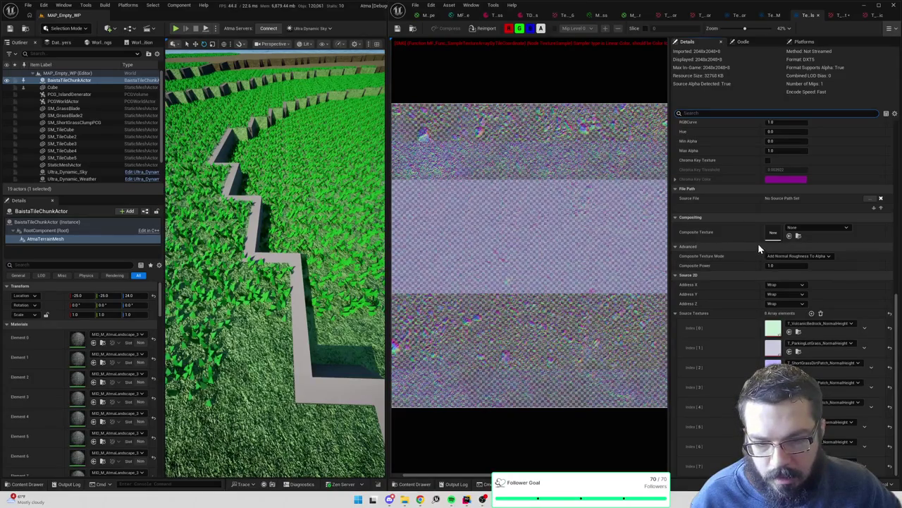
# Open T_VolcanicBedrock_NormalHeight from Source Textures and locate the sources in the Content Browser
pyautogui.scroll(-2, 760, 245)
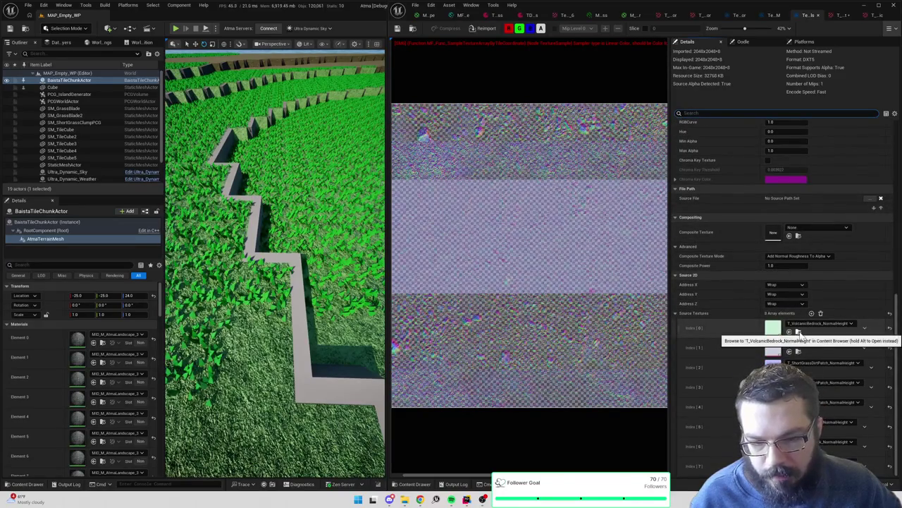
pyautogui.doubleClick(775, 329)
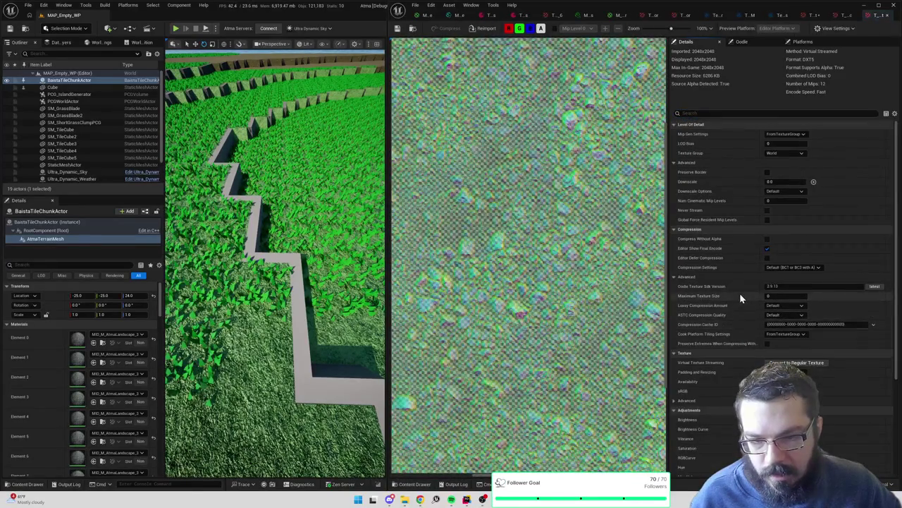
pyautogui.scroll(-3, 741, 294)
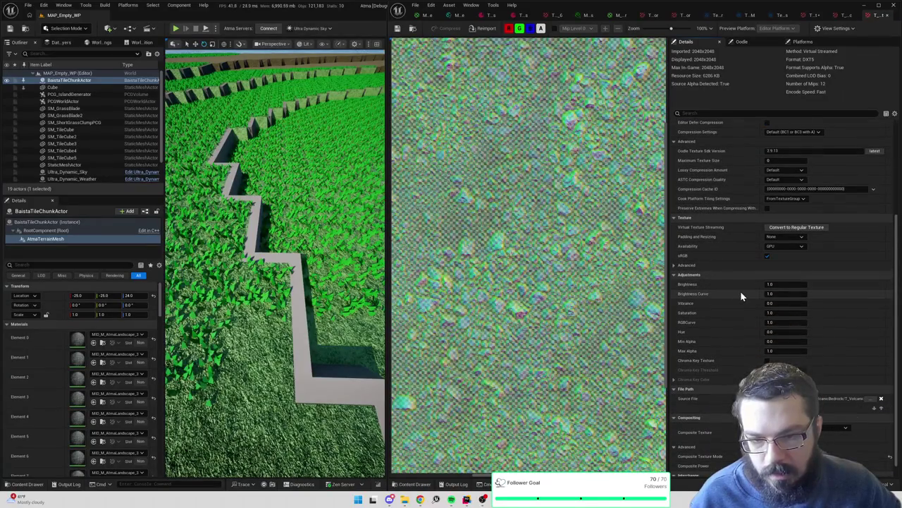
pyautogui.hotkey('ctrl', 'space')
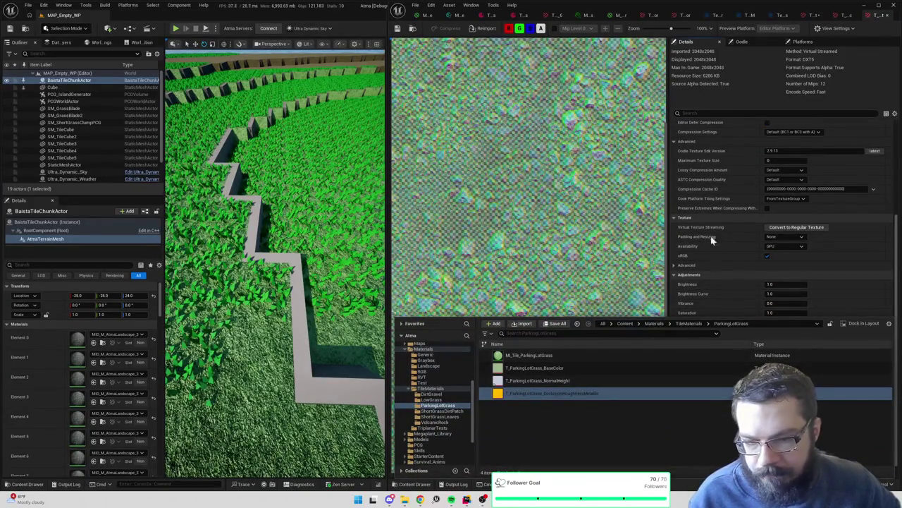
pyautogui.click(811, 16)
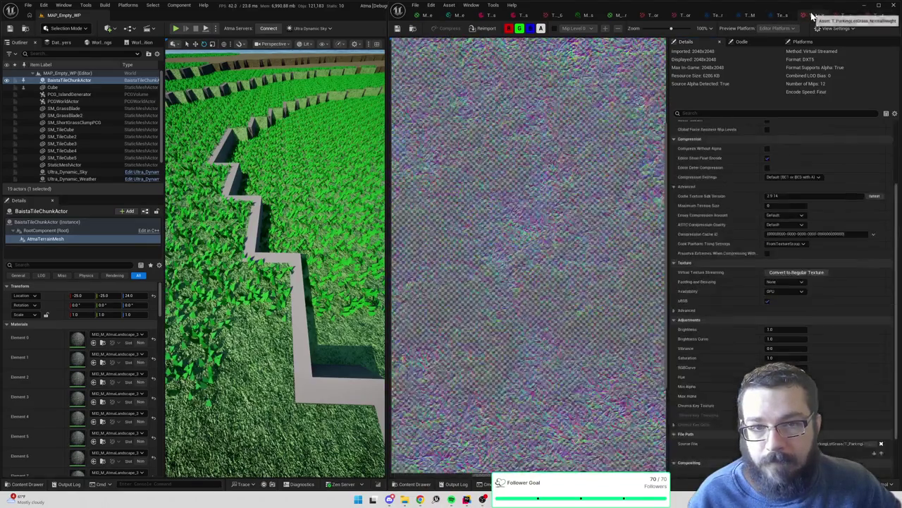
pyautogui.click(782, 17)
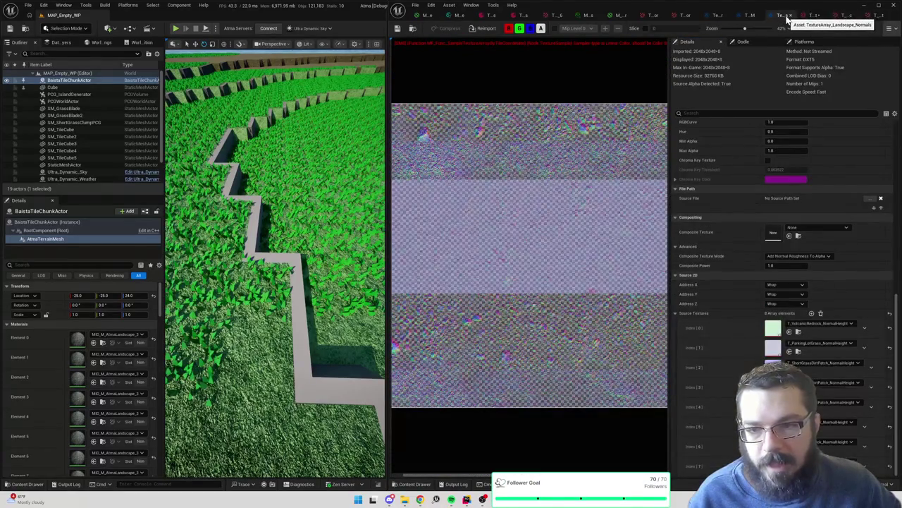
pyautogui.click(789, 15)
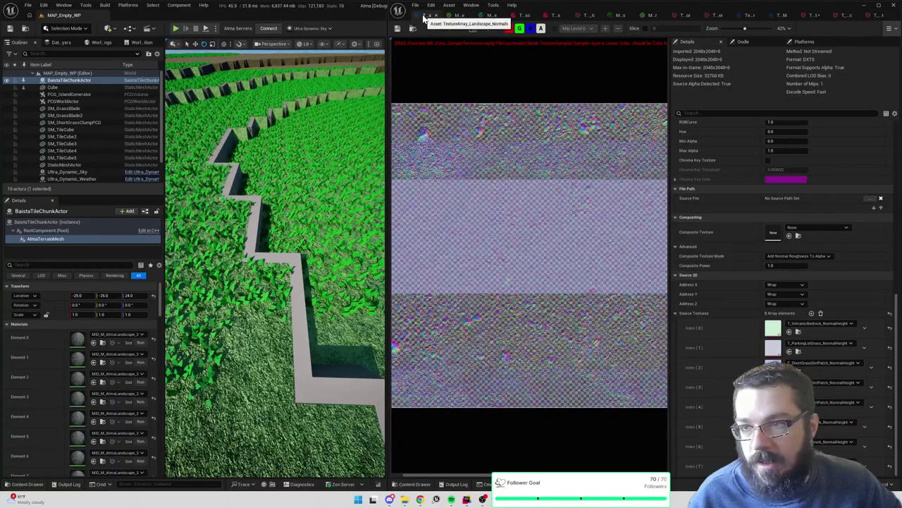
# Close all other editor tabs, keeping the material edits
pyautogui.rightClick(424, 19)
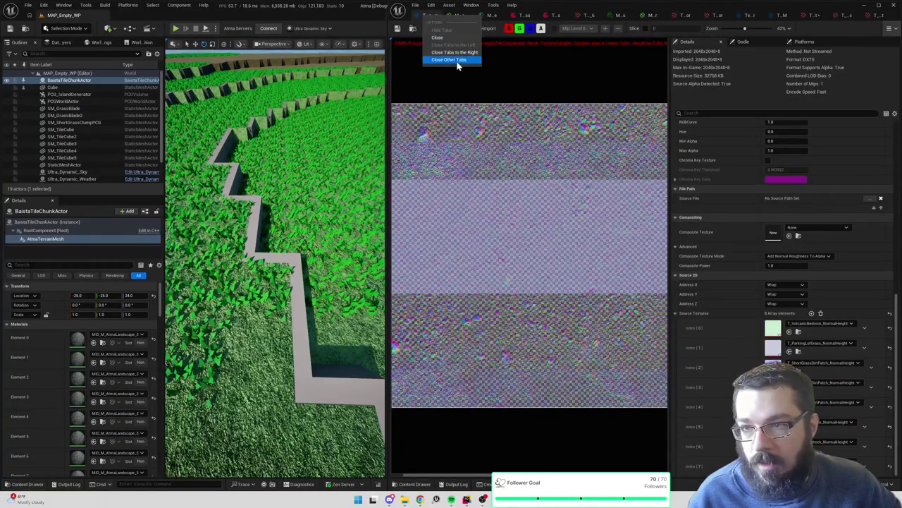
pyautogui.click(695, 121)
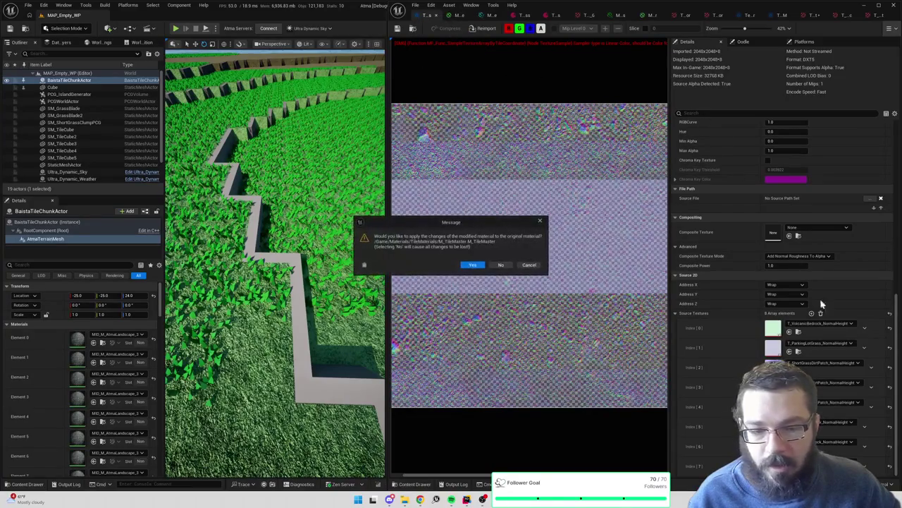
pyautogui.click(477, 265)
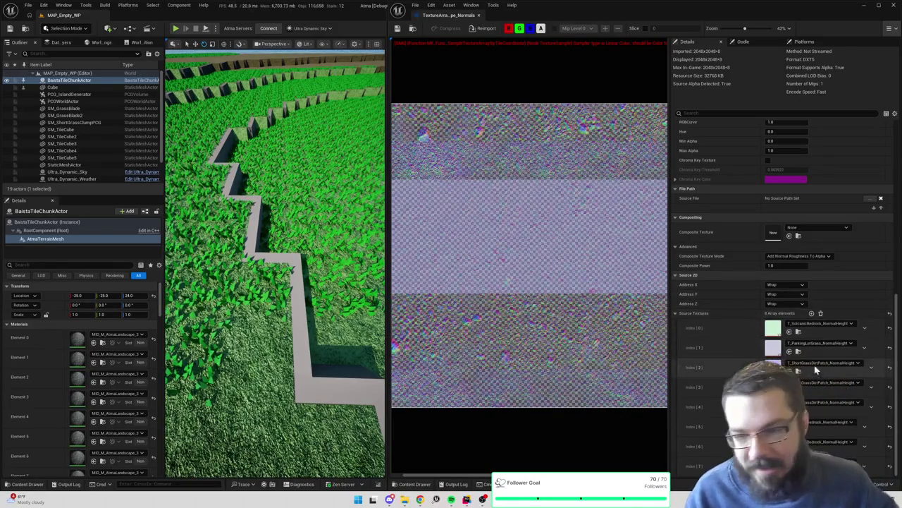
# Open the ParkingLotGrass and ShortGrassDirtPatch normal textures, saving the short-grass one
pyautogui.doubleClick(775, 348)
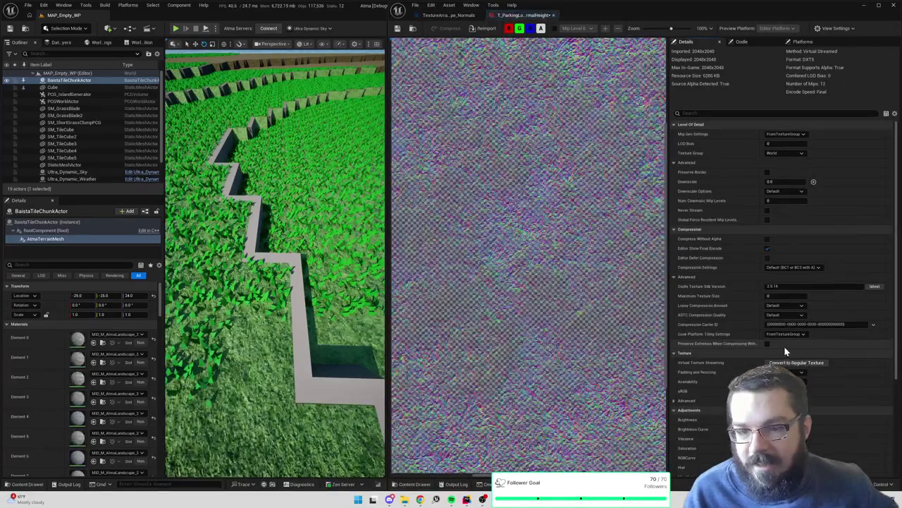
pyautogui.click(454, 15)
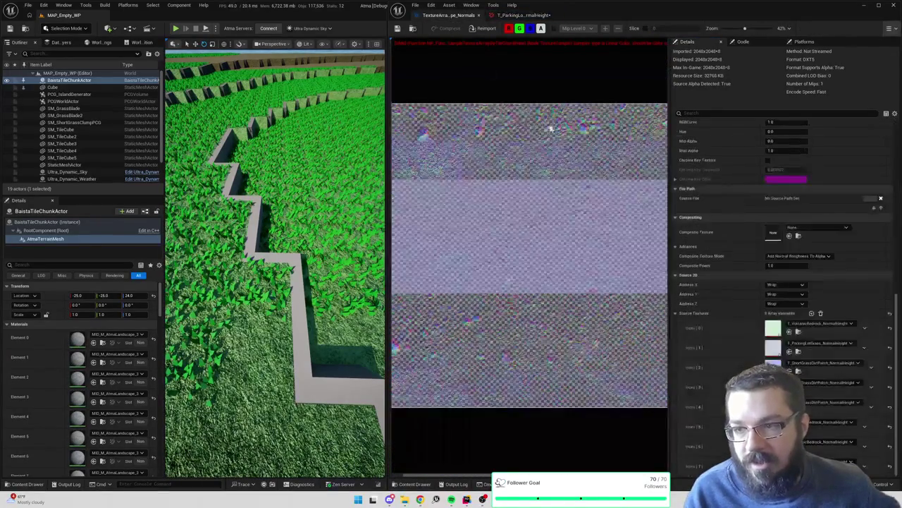
pyautogui.doubleClick(774, 364)
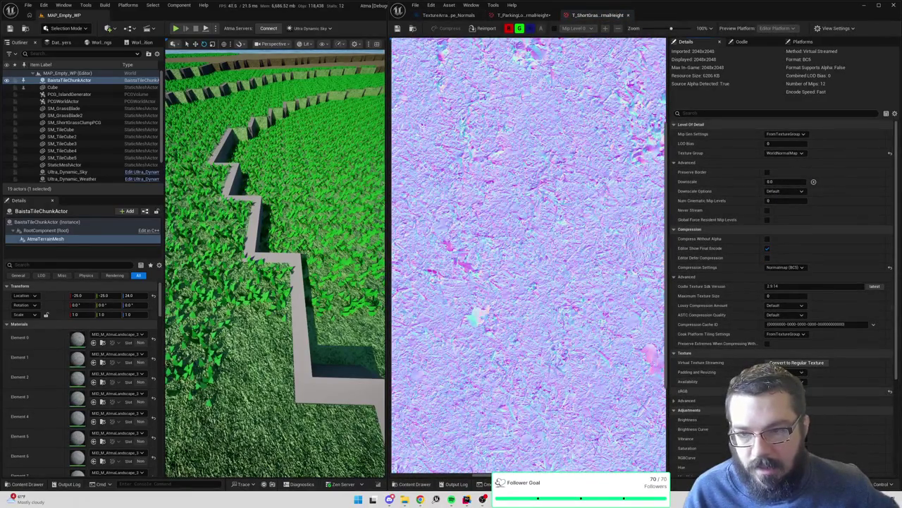
pyautogui.click(398, 28)
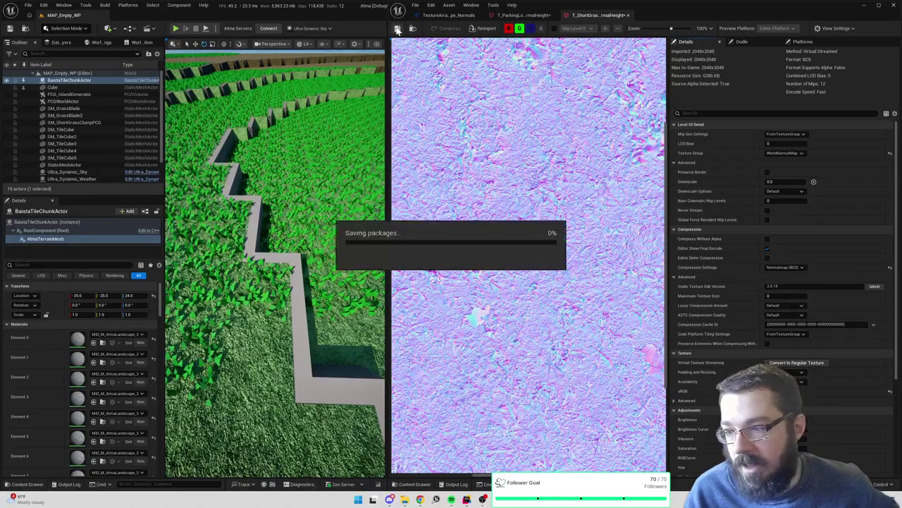
pyautogui.click(448, 15)
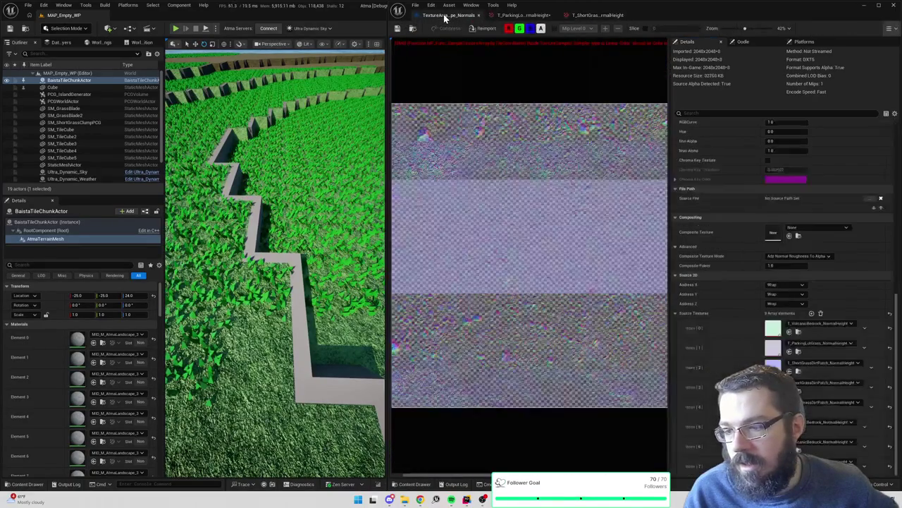
# Open T_VolcanicBedrock_NormalHeight and return to the Normals array's source list
pyautogui.click(596, 15)
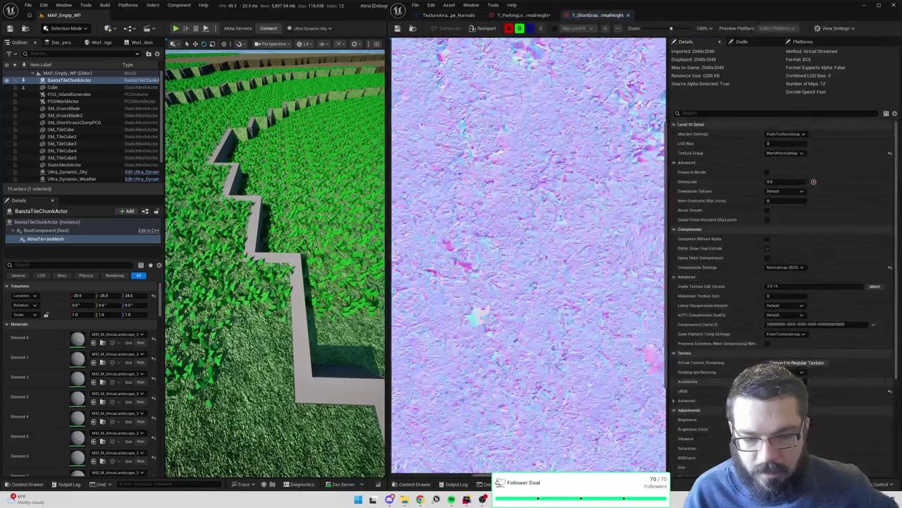
pyautogui.click(449, 15)
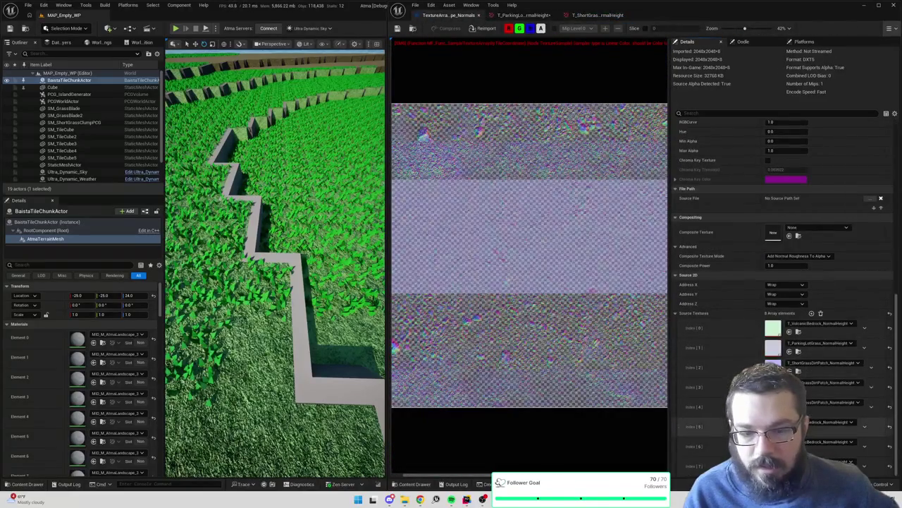
pyautogui.doubleClick(773, 327)
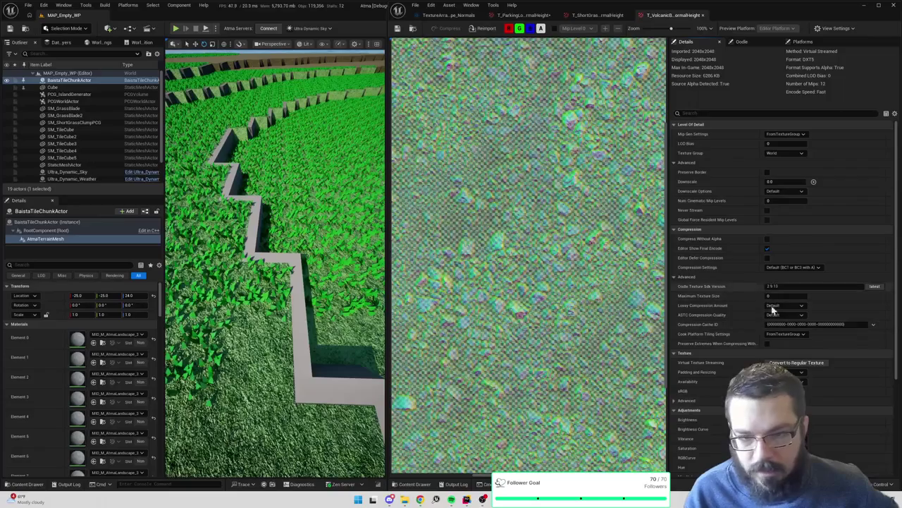
pyautogui.click(448, 15)
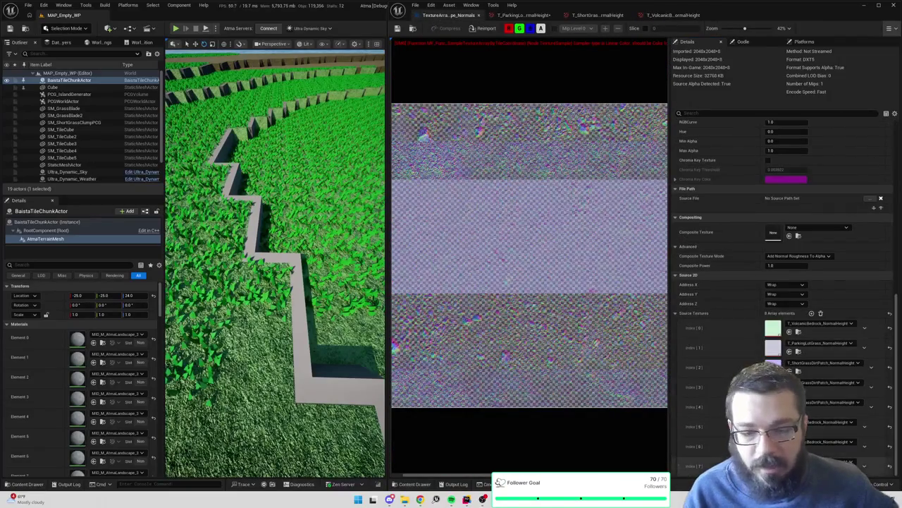
pyautogui.click(523, 15)
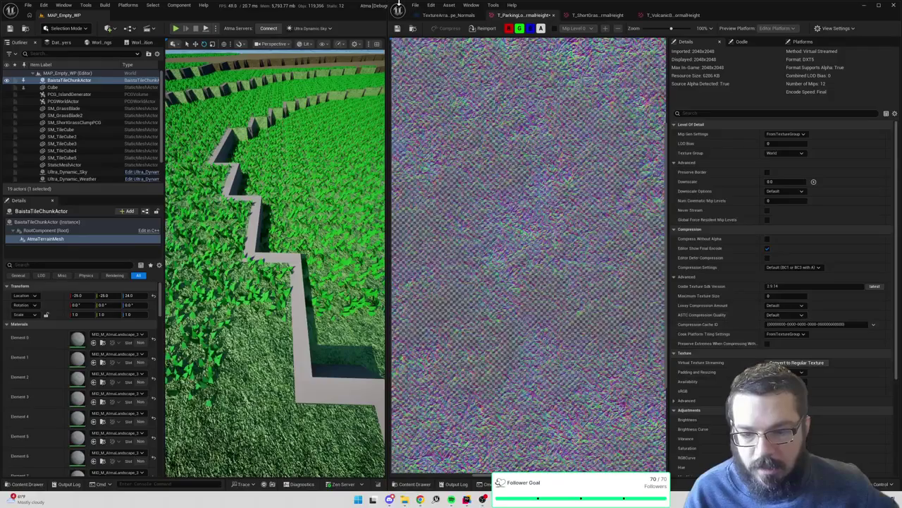
pyautogui.click(437, 14)
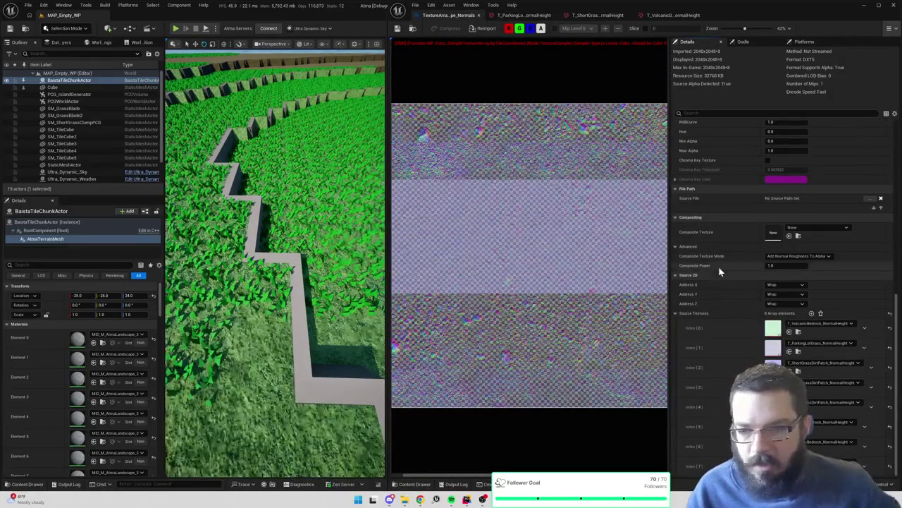
# Fly the level camera along the zig-zag wall, viewing the grass up close and from above
pyautogui.press('w')
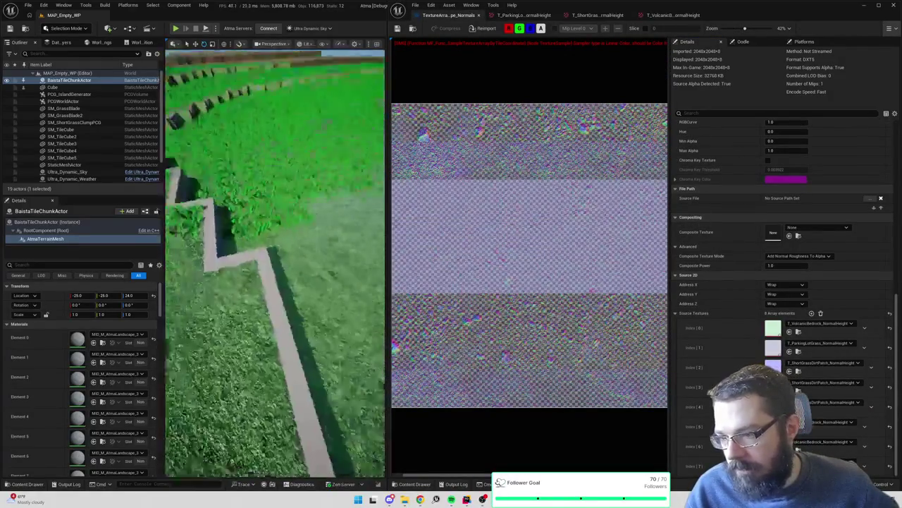
pyautogui.press('w')
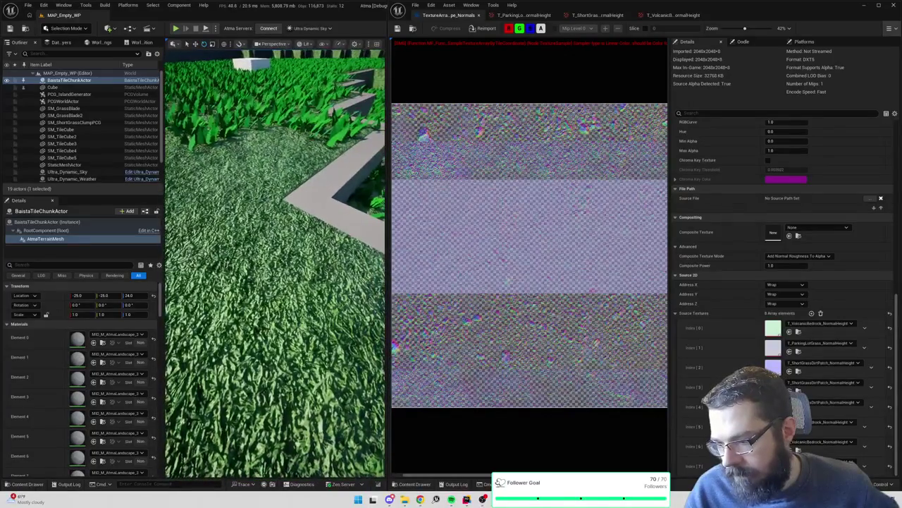
pyautogui.press('w')
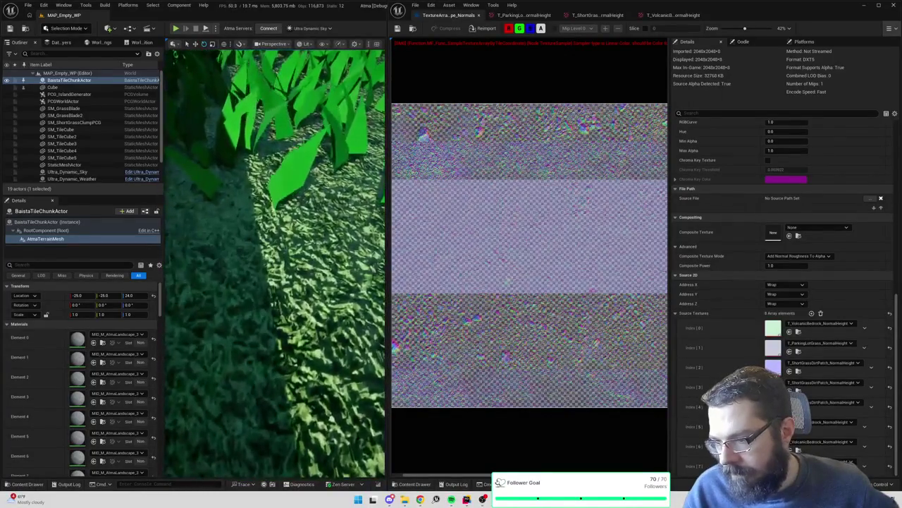
pyautogui.press('w')
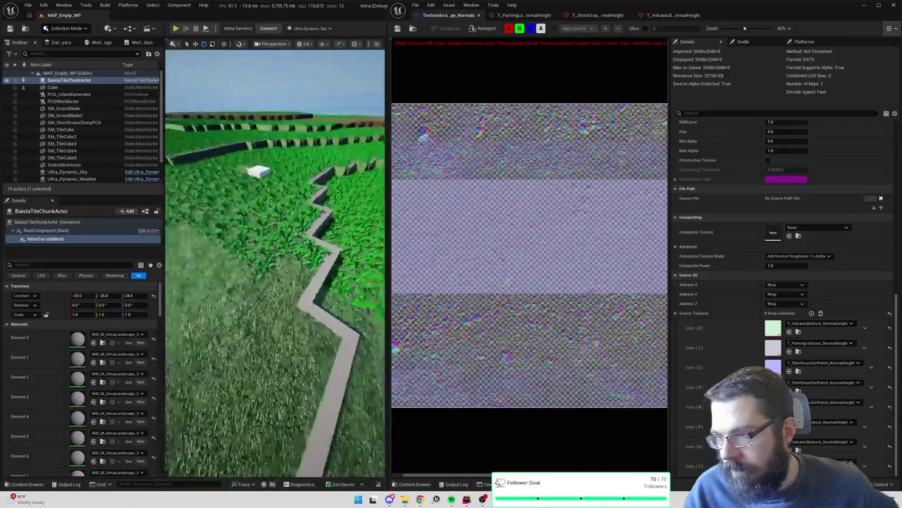
pyautogui.press('w')
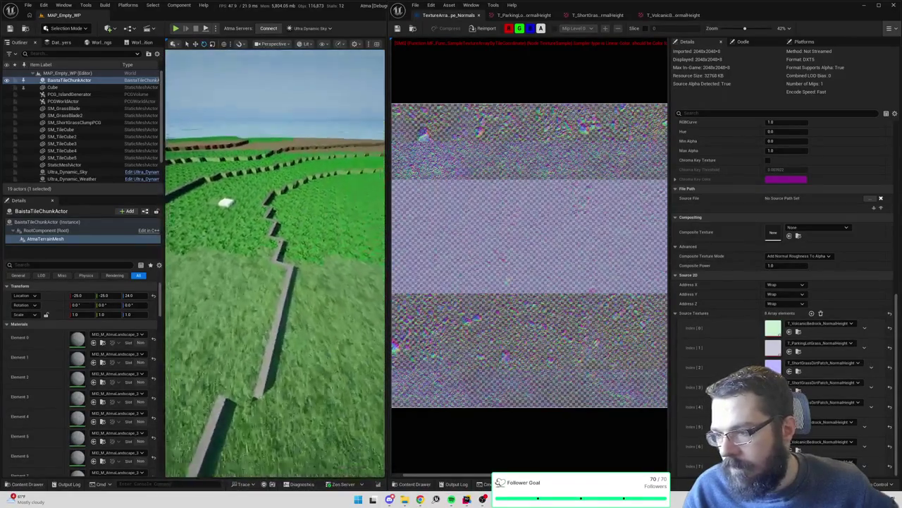
pyautogui.press('w')
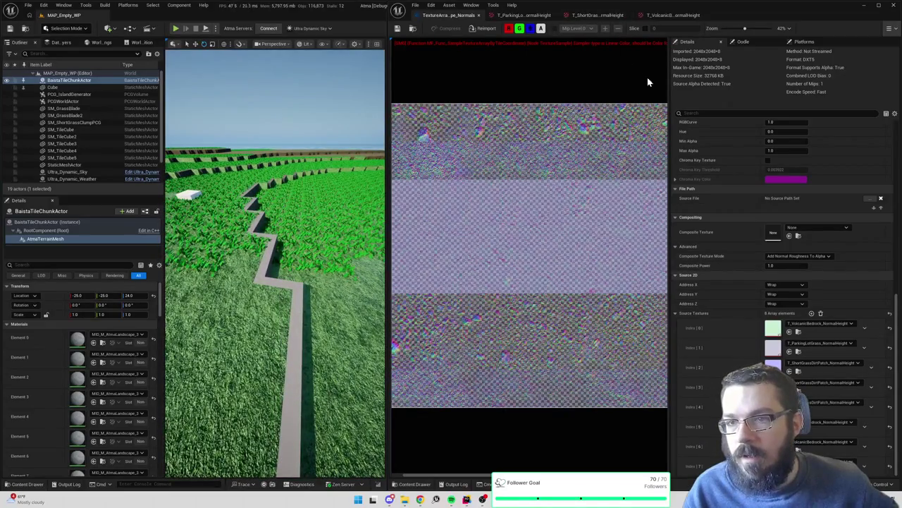
# Widen the texture array's Details panel and scroll it back to the top
pyautogui.moveTo(672, 97)
pyautogui.mouseDown()
pyautogui.moveTo(883, 112)
pyautogui.moveTo(590, 95)
pyautogui.mouseUp()
pyautogui.scroll(5, 681, 244)
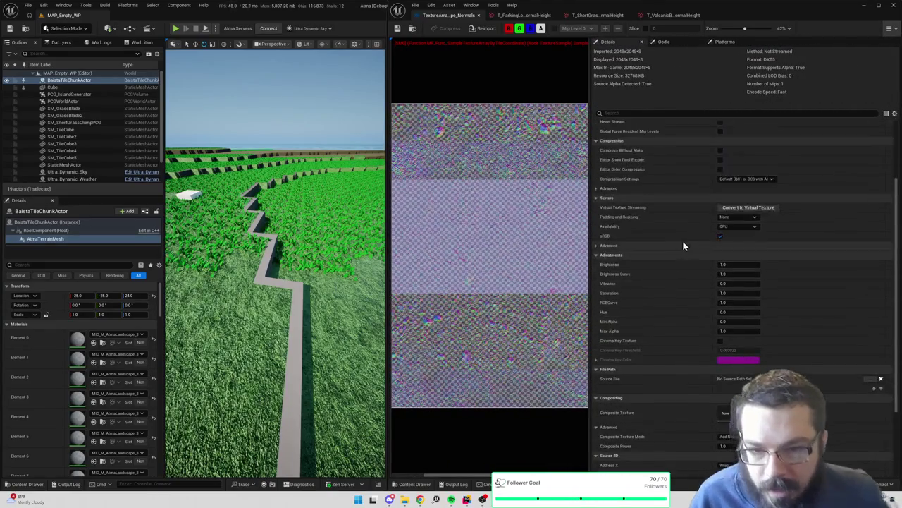
pyautogui.scroll(1, 689, 241)
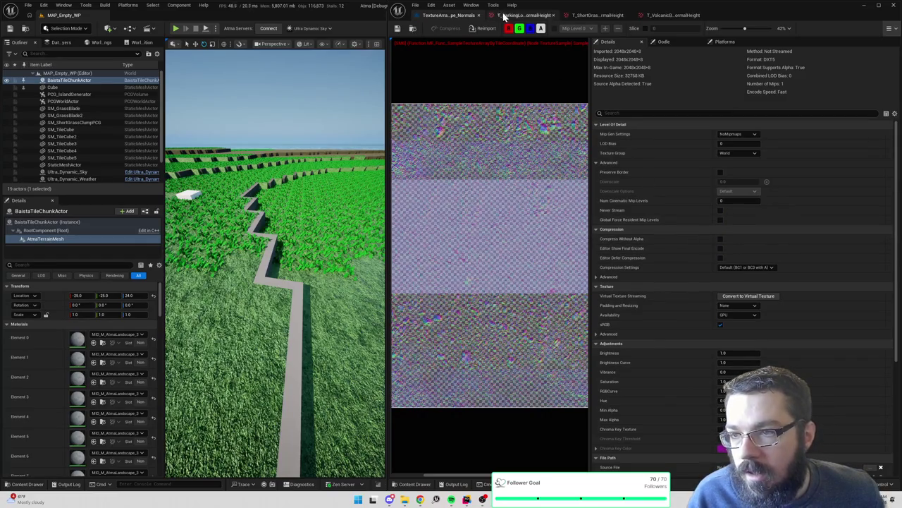
# Open MF_Func_SampleTextureArrayByTileCoordinate from the landscape material assets in the Content Drawer
pyautogui.click(413, 29)
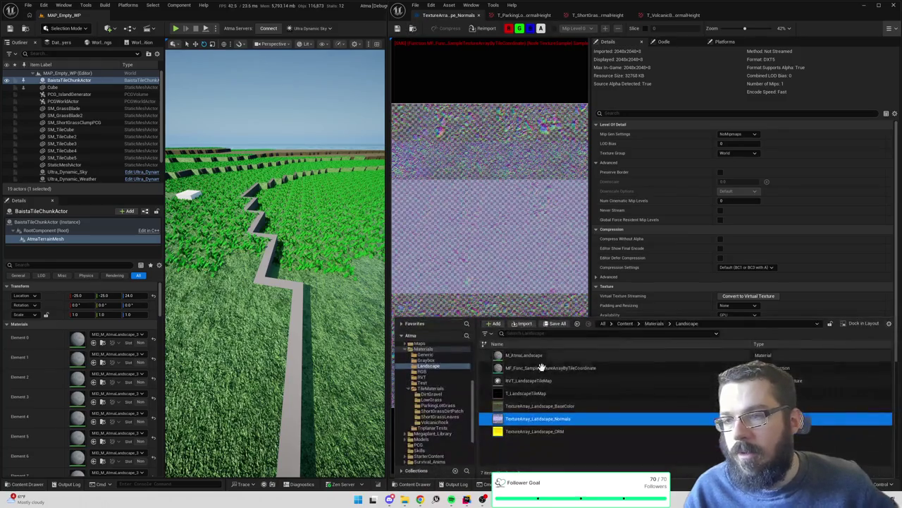
pyautogui.rightClick(575, 388)
pyautogui.press('Escape')
pyautogui.click(582, 367)
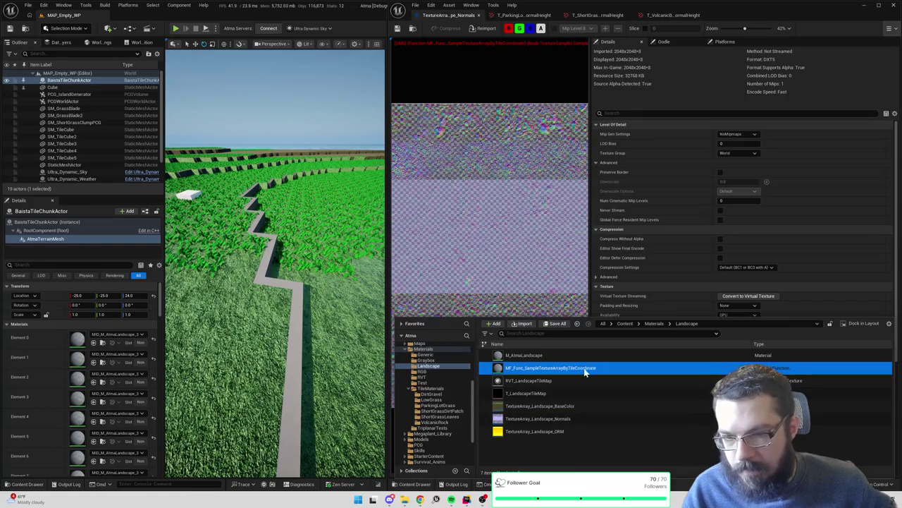
pyautogui.doubleClick(584, 368)
pyautogui.scroll(-6, 593, 247)
pyautogui.scroll(7, 686, 251)
# Inspect the Texture Sample and Input TileTexture node settings, keeping the sampler type as Color
pyautogui.click(721, 258)
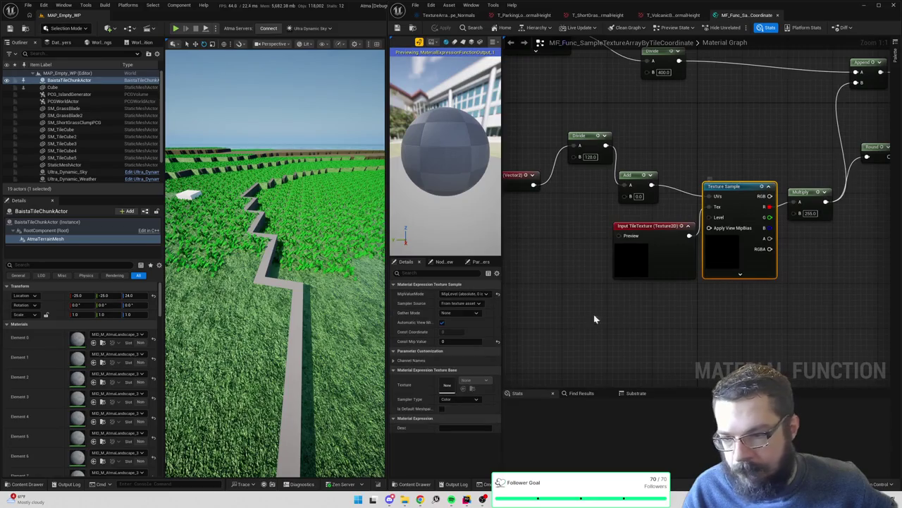
pyautogui.moveTo(502, 319); pyautogui.dragTo(592, 324)
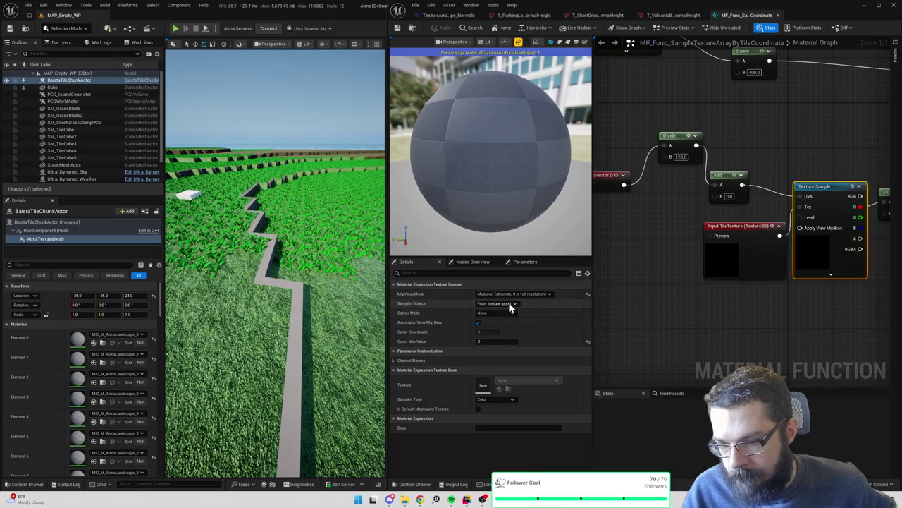
pyautogui.click(752, 256)
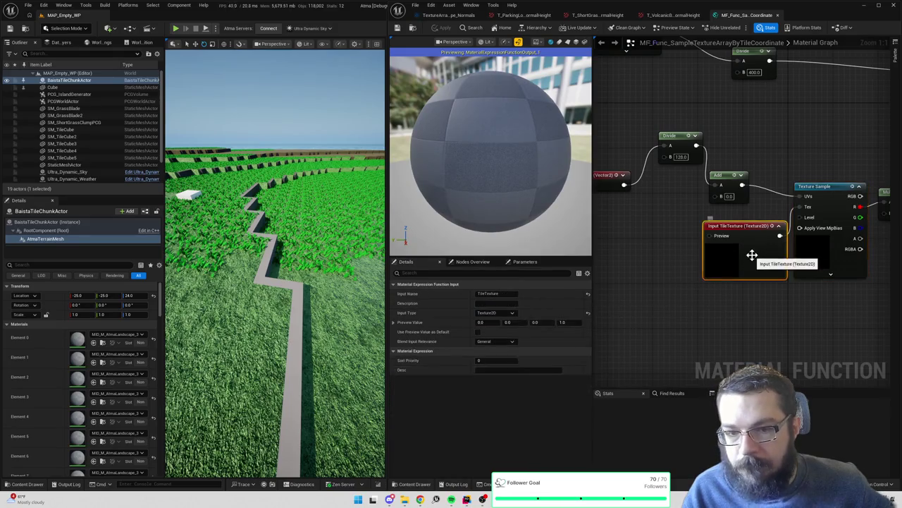
pyautogui.click(816, 256)
pyautogui.click(496, 399)
pyautogui.click(503, 401)
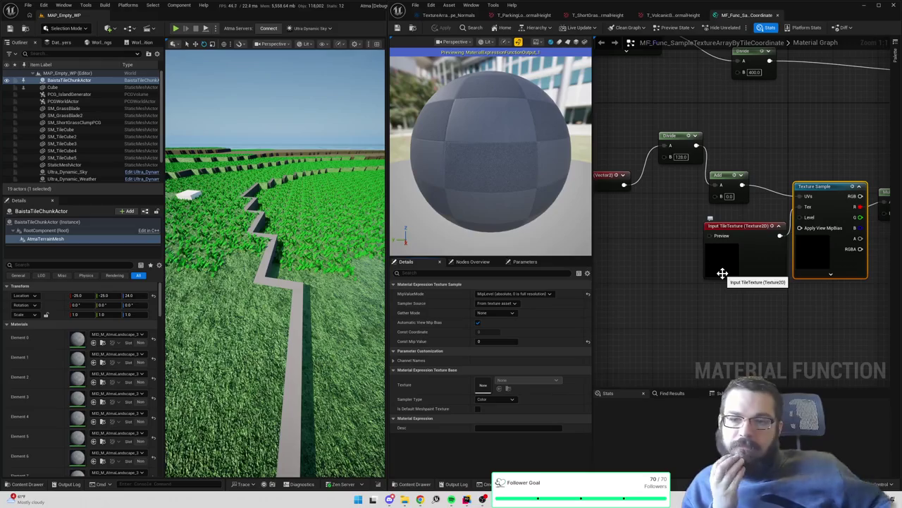
pyautogui.scroll(-2, 700, 261)
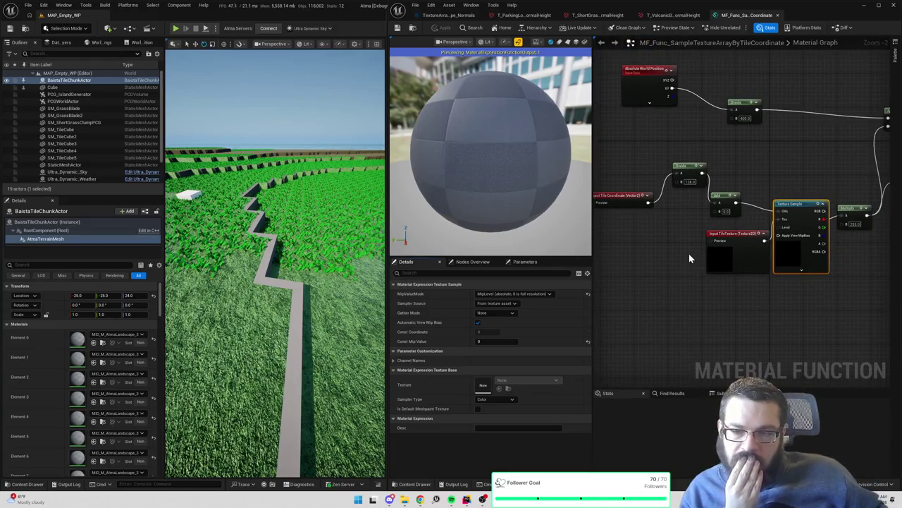
# Delete and undo-restore the Round node, apply the function, then recheck the TileTexture and Texture Sample settings
pyautogui.moveTo(686, 251); pyautogui.dragTo(458, 261)
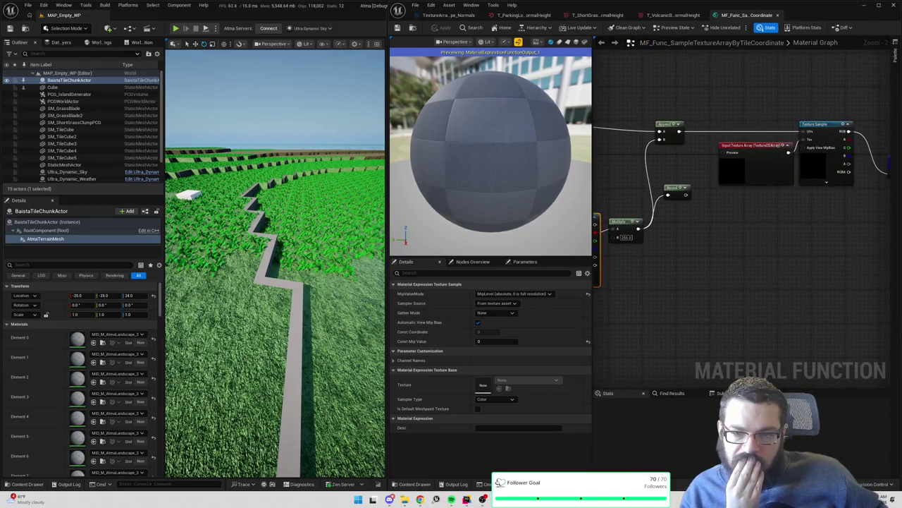
pyautogui.moveTo(705, 210); pyautogui.dragTo(676, 185)
pyautogui.press('Delete')
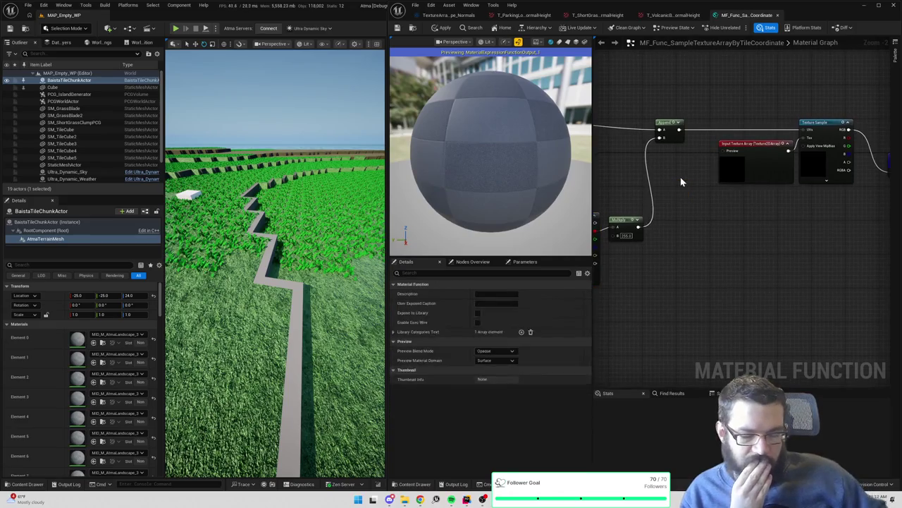
pyautogui.hotkey('ctrl', 'z')
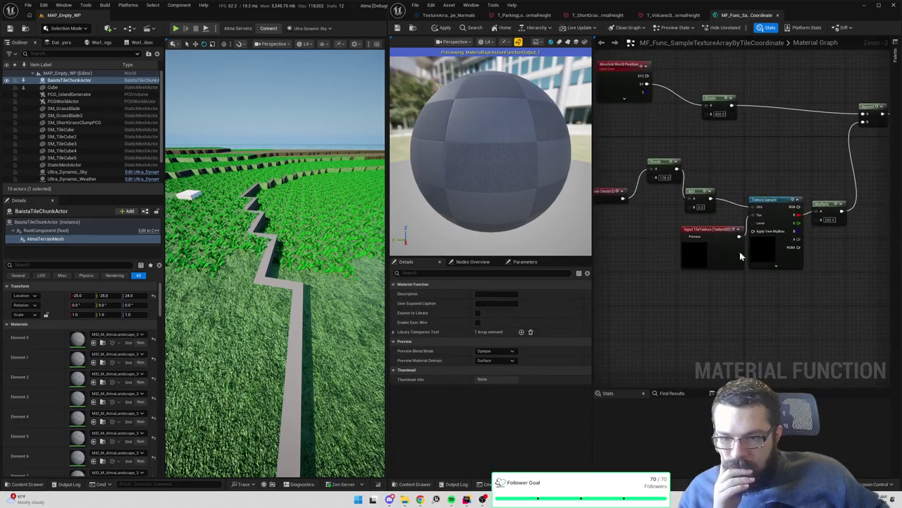
pyautogui.click(398, 28)
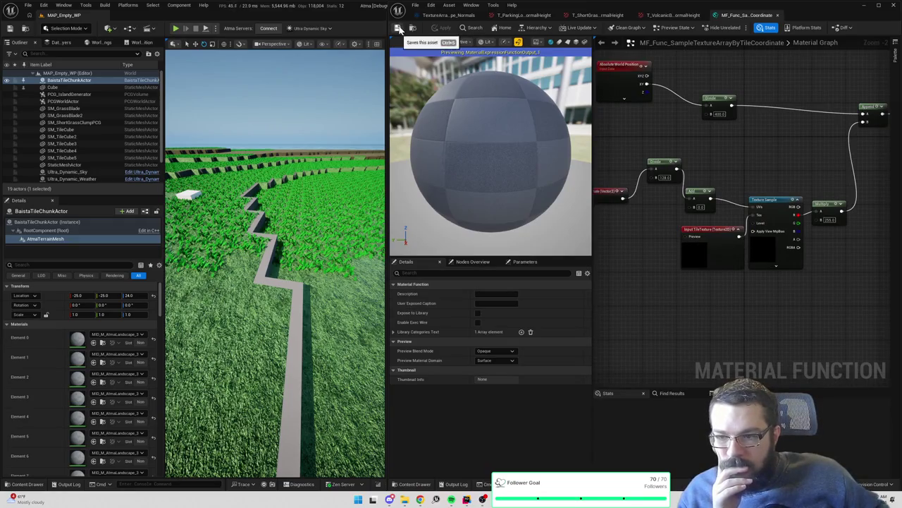
pyautogui.click(738, 255)
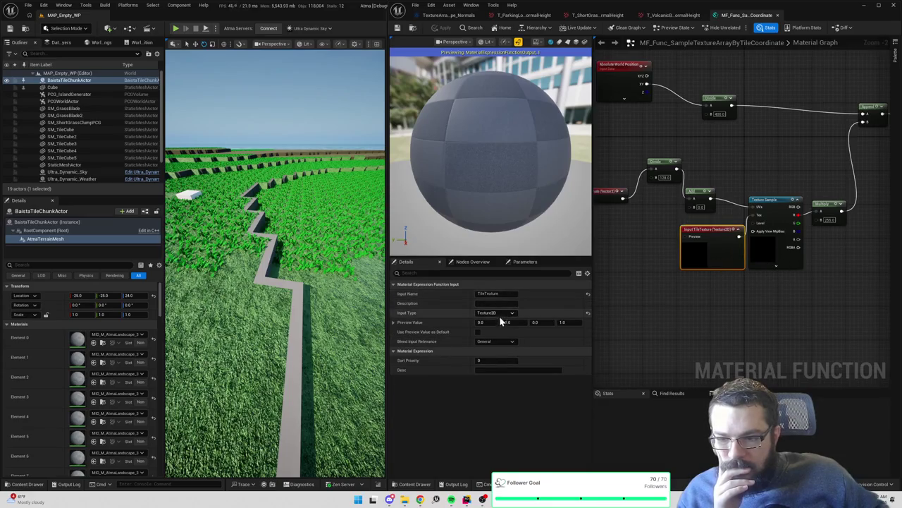
pyautogui.click(780, 250)
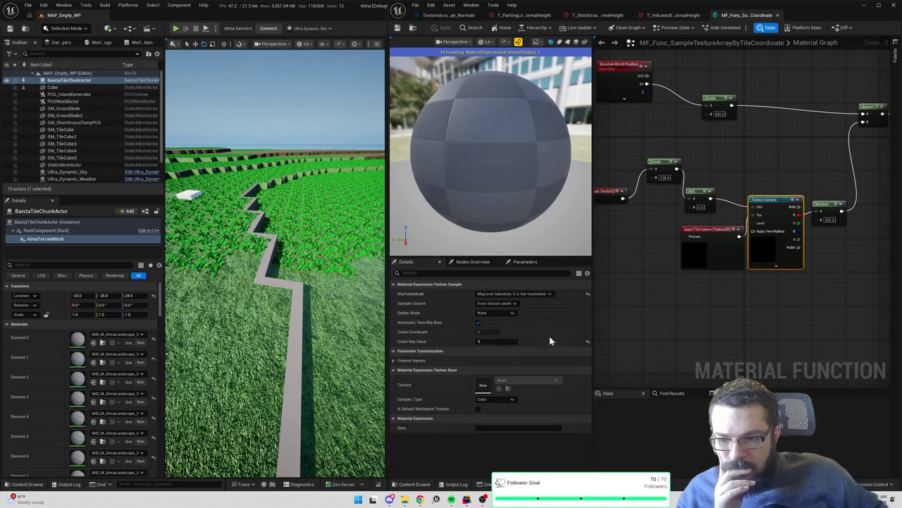
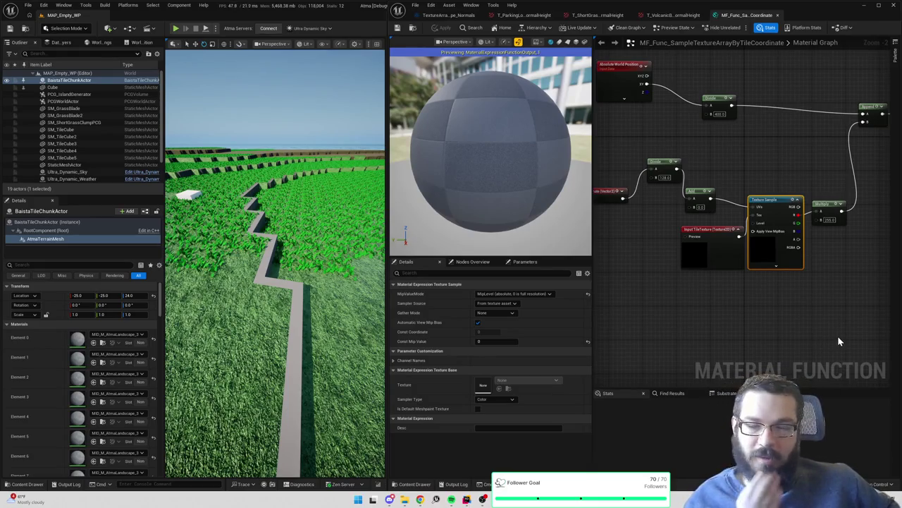
# Rearrange the function graph, moving the Input Tile Coordinate node left of the sampling nodes
pyautogui.moveTo(752, 285)
pyautogui.mouseDown()
pyautogui.moveTo(841, 299)
pyautogui.moveTo(802, 295)
pyautogui.mouseUp()
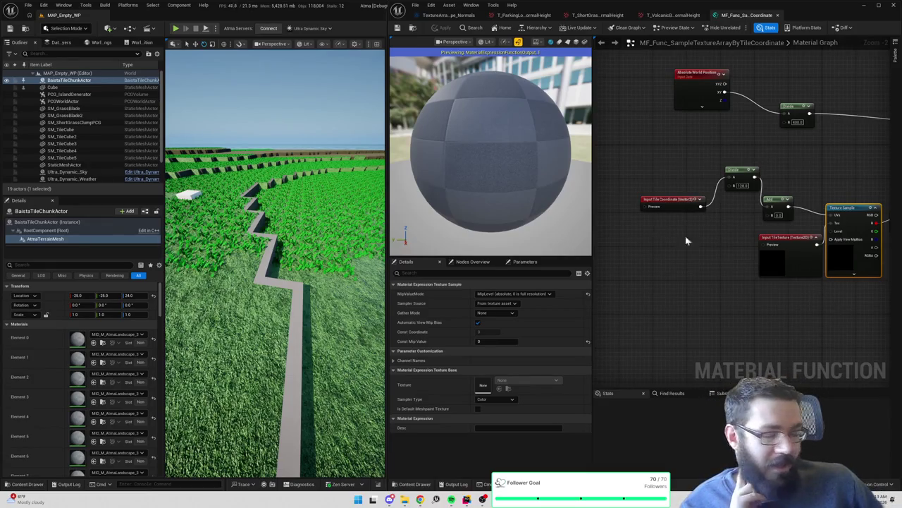
pyautogui.moveTo(767, 243); pyautogui.dragTo(649, 236)
pyautogui.moveTo(813, 229)
pyautogui.mouseDown()
pyautogui.moveTo(658, 254)
pyautogui.moveTo(743, 266)
pyautogui.moveTo(600, 253)
pyautogui.moveTo(813, 275)
pyautogui.mouseUp()
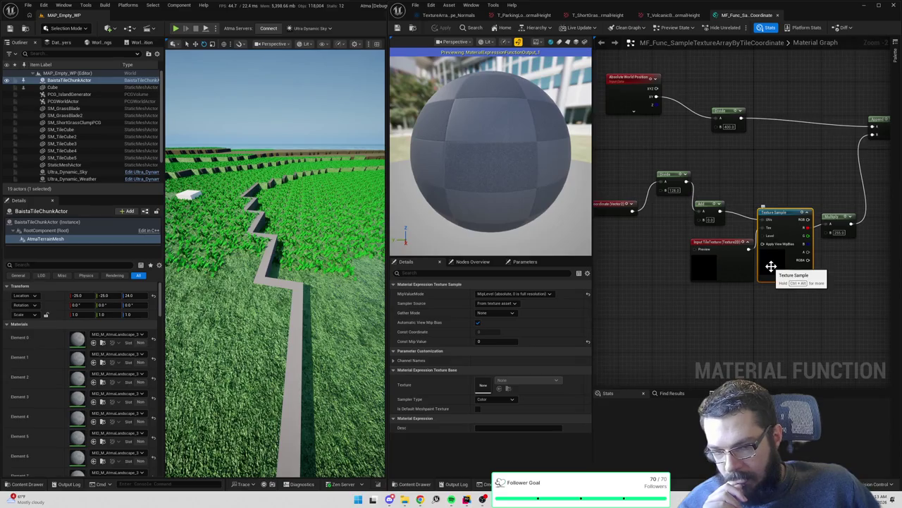
pyautogui.scroll(-2, 771, 266)
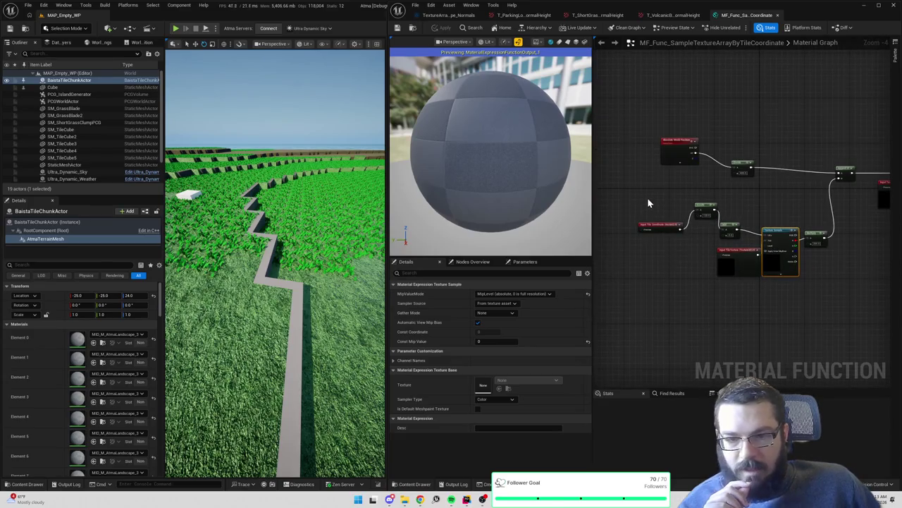
pyautogui.moveTo(671, 226); pyautogui.dragTo(671, 209)
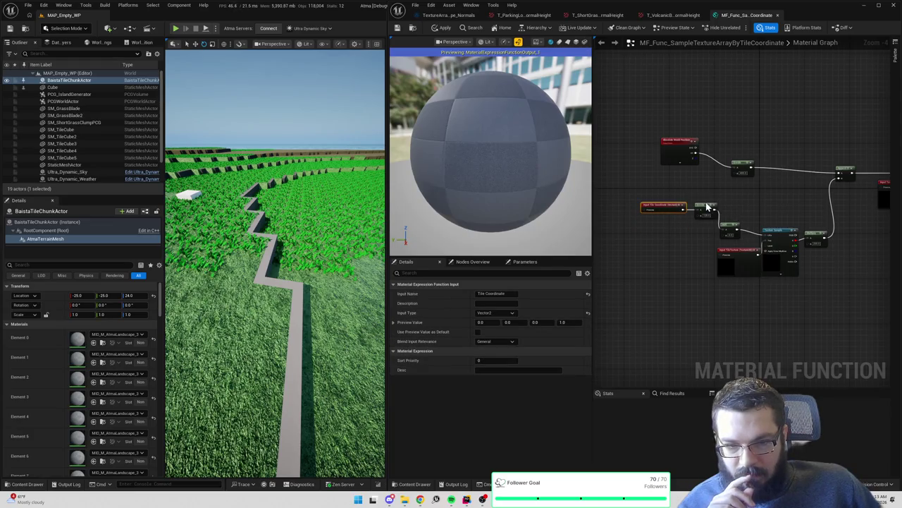
pyautogui.moveTo(621, 188)
pyautogui.mouseDown()
pyautogui.moveTo(830, 299)
pyautogui.moveTo(747, 254)
pyautogui.moveTo(826, 293)
pyautogui.mouseUp()
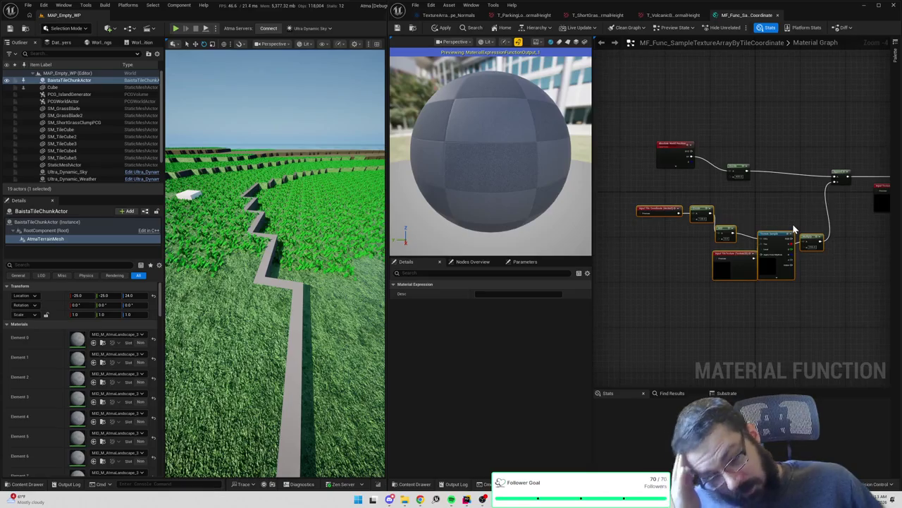
pyautogui.scroll(1, 705, 213)
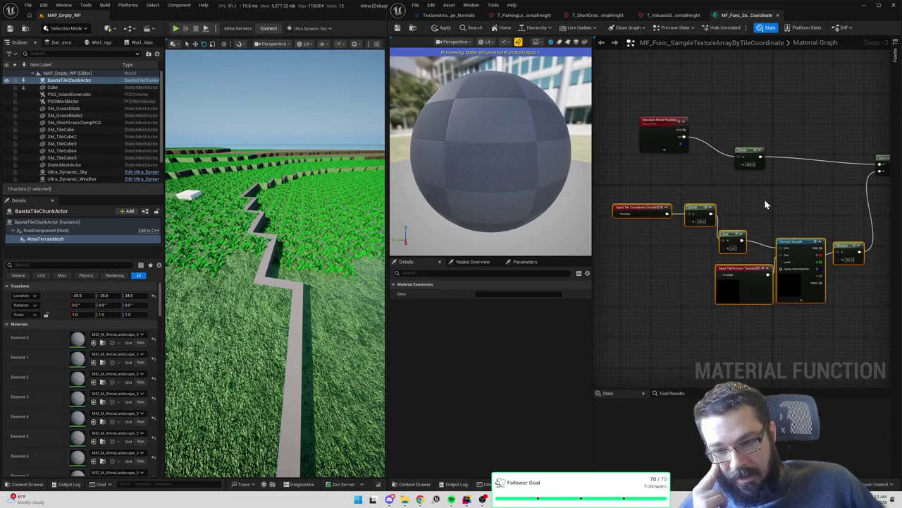
pyautogui.click(645, 211)
pyautogui.moveTo(645, 212); pyautogui.dragTo(623, 217)
pyautogui.moveTo(675, 189); pyautogui.dragTo(839, 333)
# Inspect the Texture Sample nodes' texture and mip settings, selecting the texture-array sampler
pyautogui.rightClick(799, 280)
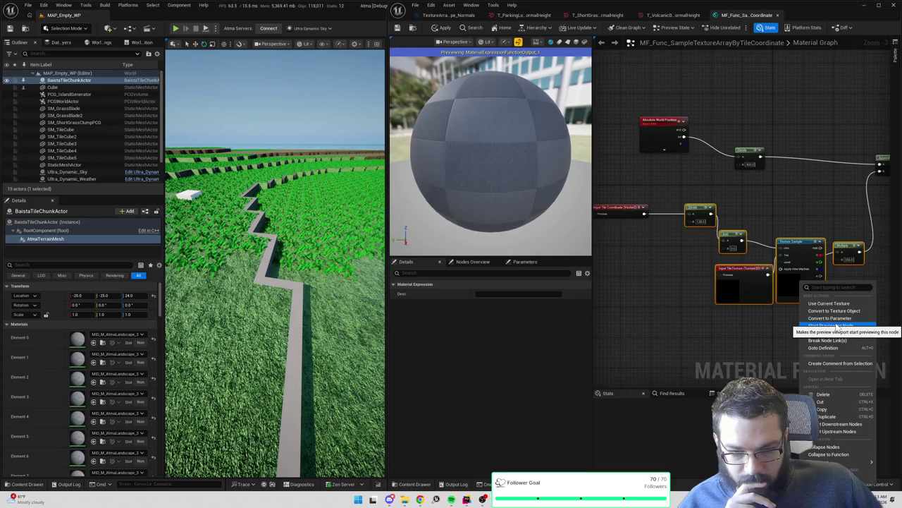
pyautogui.click(786, 210)
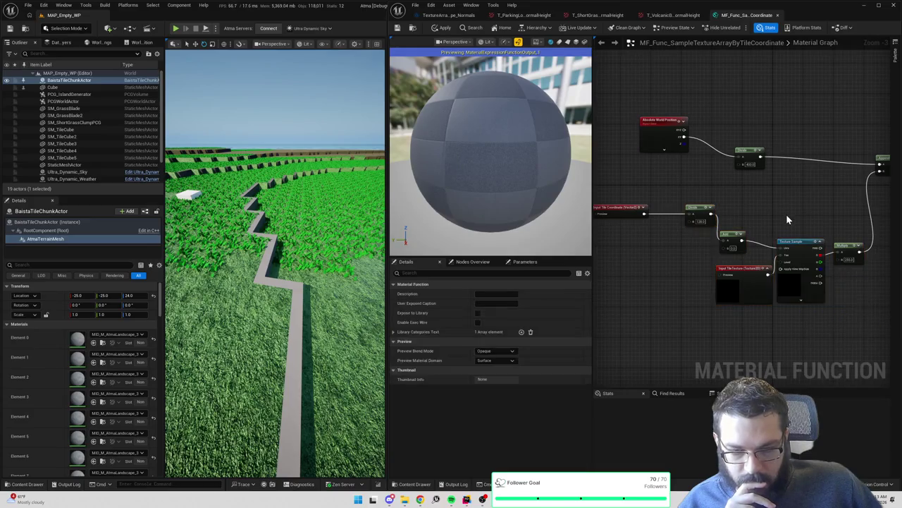
pyautogui.moveTo(794, 282)
pyautogui.mouseDown()
pyautogui.moveTo(745, 232)
pyautogui.moveTo(628, 248)
pyautogui.moveTo(589, 240)
pyautogui.mouseUp()
pyautogui.click(776, 243)
pyautogui.moveTo(654, 267)
pyautogui.mouseDown()
pyautogui.moveTo(733, 255)
pyautogui.moveTo(663, 278)
pyautogui.mouseUp()
pyautogui.click(748, 252)
pyautogui.moveTo(816, 276)
pyautogui.mouseDown()
pyautogui.moveTo(783, 211)
pyautogui.moveTo(760, 201)
pyautogui.moveTo(703, 238)
pyautogui.mouseUp()
pyautogui.click(754, 222)
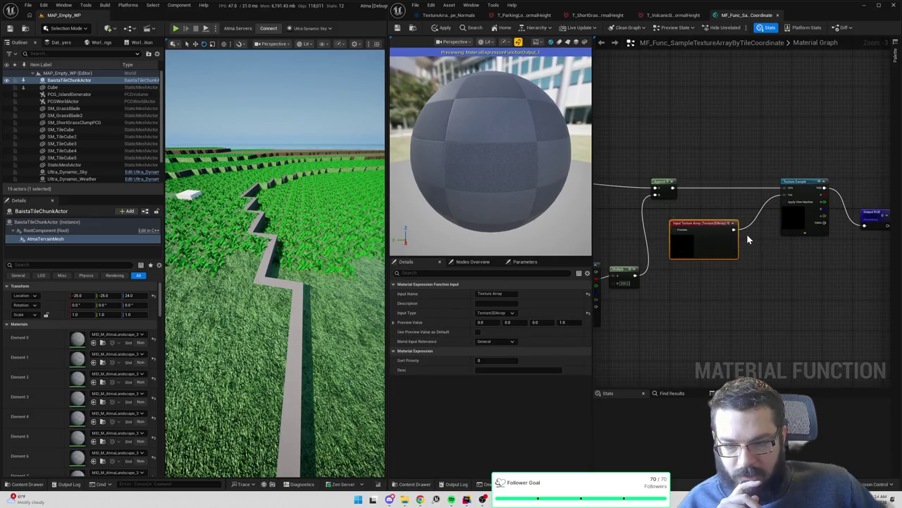
pyautogui.click(806, 214)
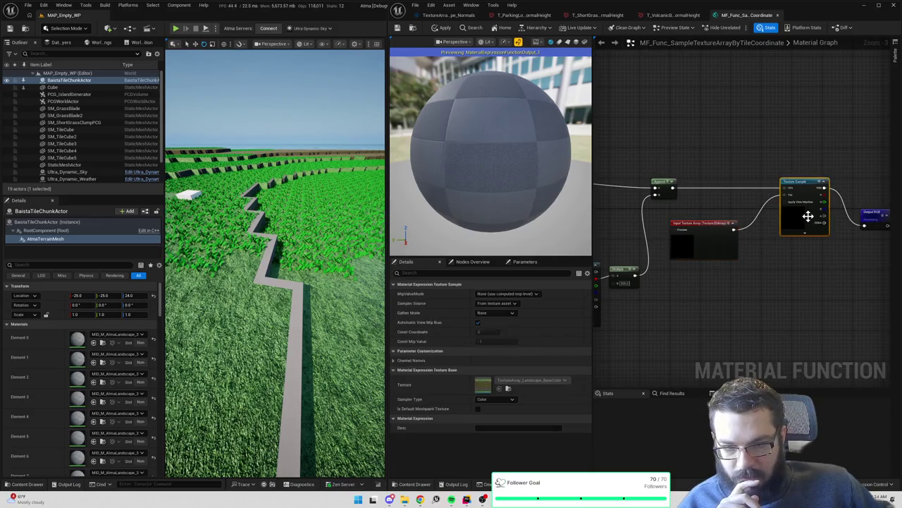
# Switch the Texture Sample's Sampler Type to External, apply it, then set it back to Color
pyautogui.click(503, 400)
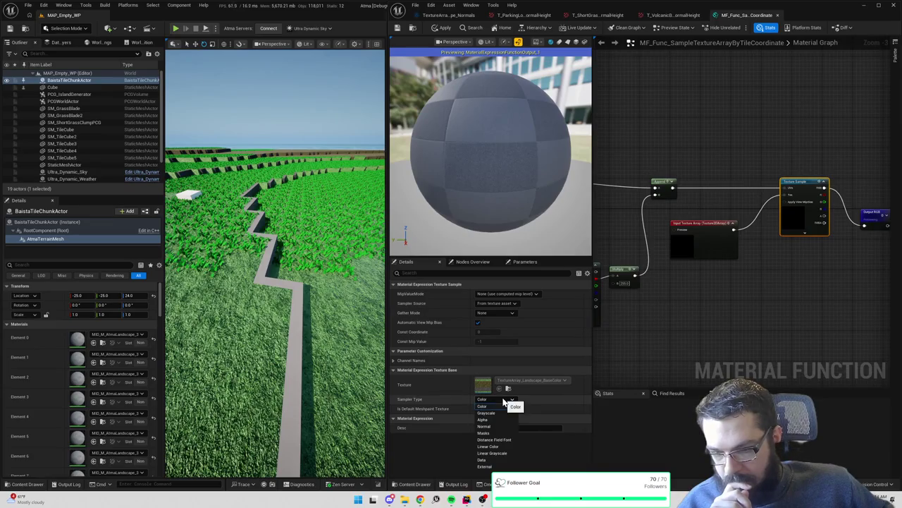
pyautogui.click(484, 467)
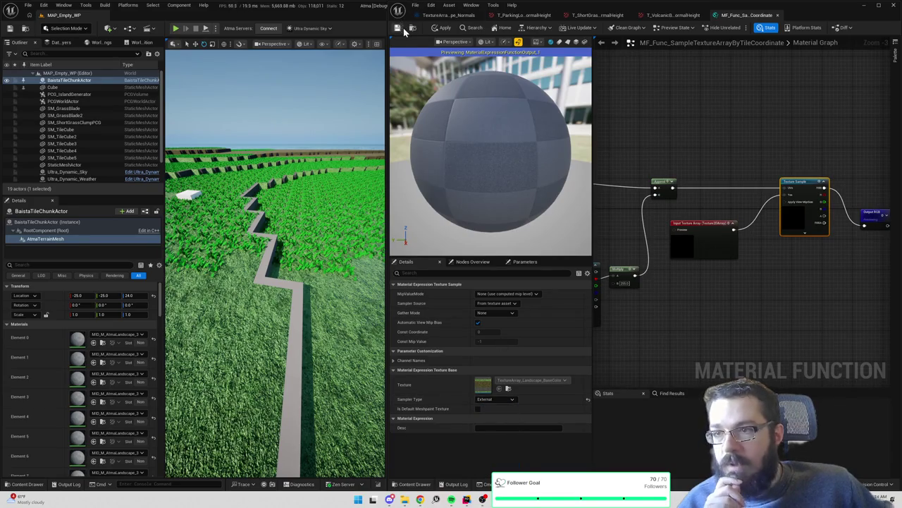
pyautogui.click(442, 29)
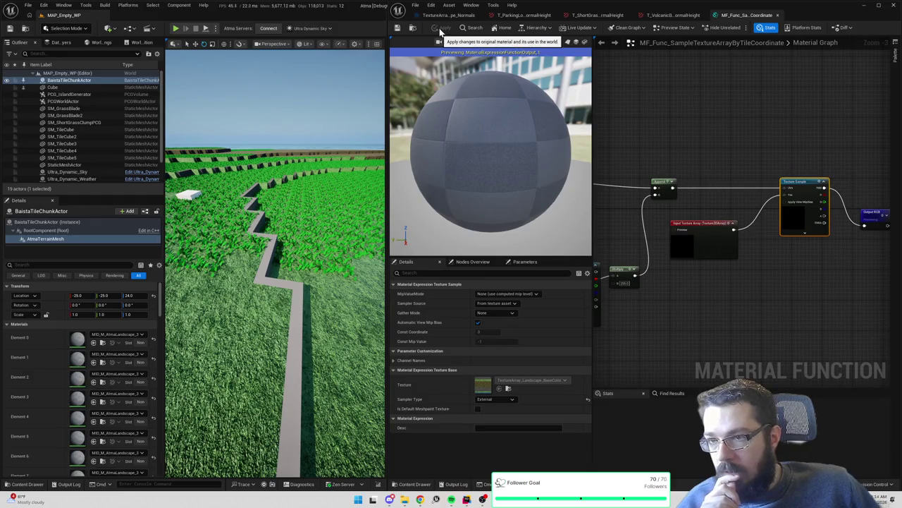
pyautogui.click(493, 398)
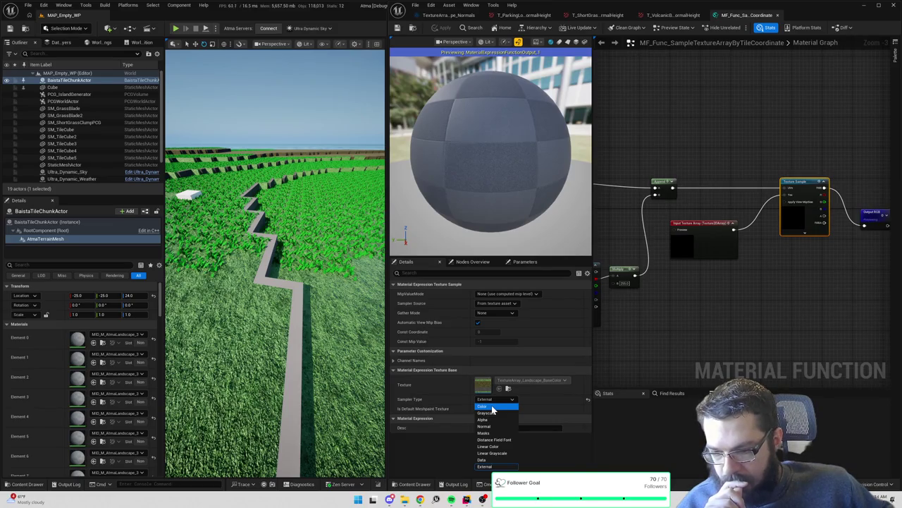
pyautogui.click(493, 408)
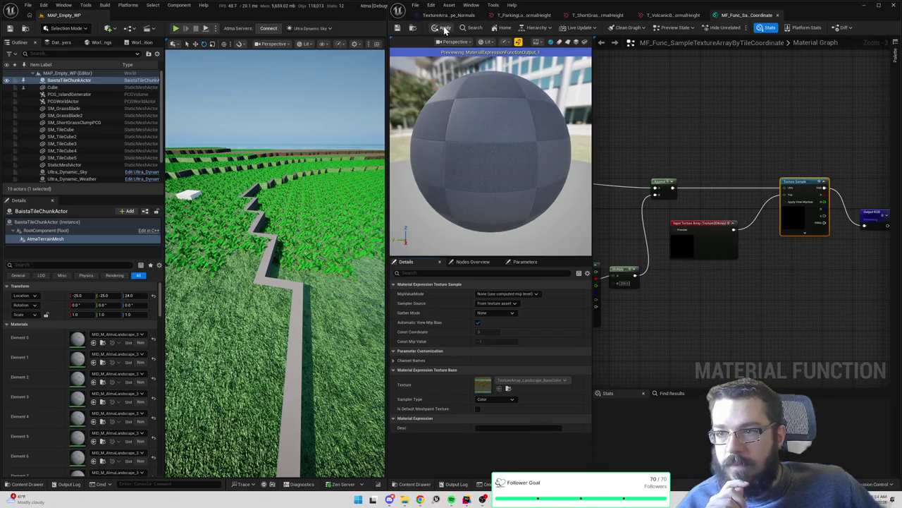
# Tidy the Texture Array input node's position and show the function in the Content Browser
pyautogui.moveTo(708, 246); pyautogui.dragTo(738, 235)
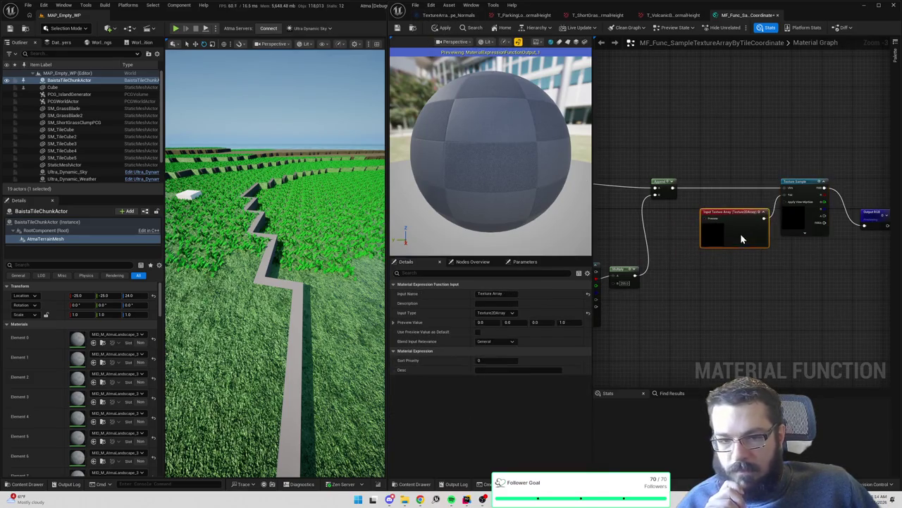
pyautogui.click(801, 274)
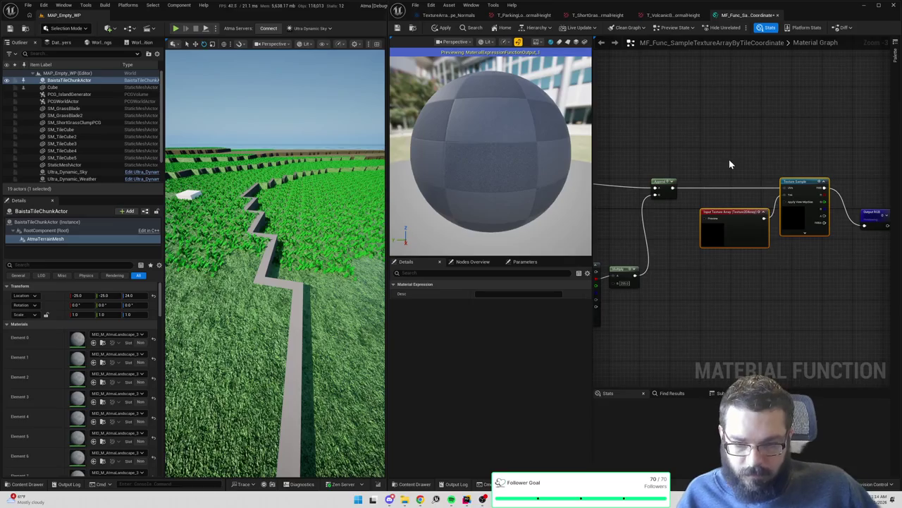
pyautogui.hotkey('ctrl', 'z')
pyautogui.moveTo(733, 244); pyautogui.dragTo(718, 251)
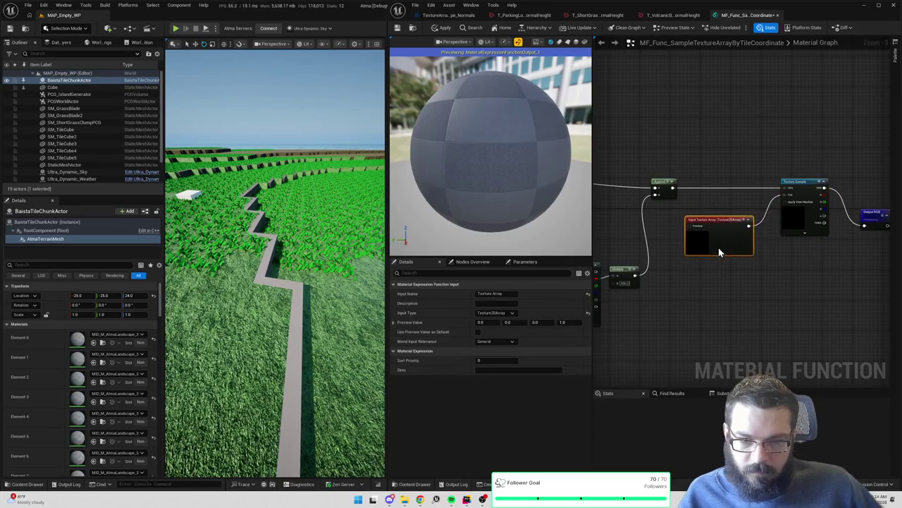
pyautogui.scroll(-4, 721, 248)
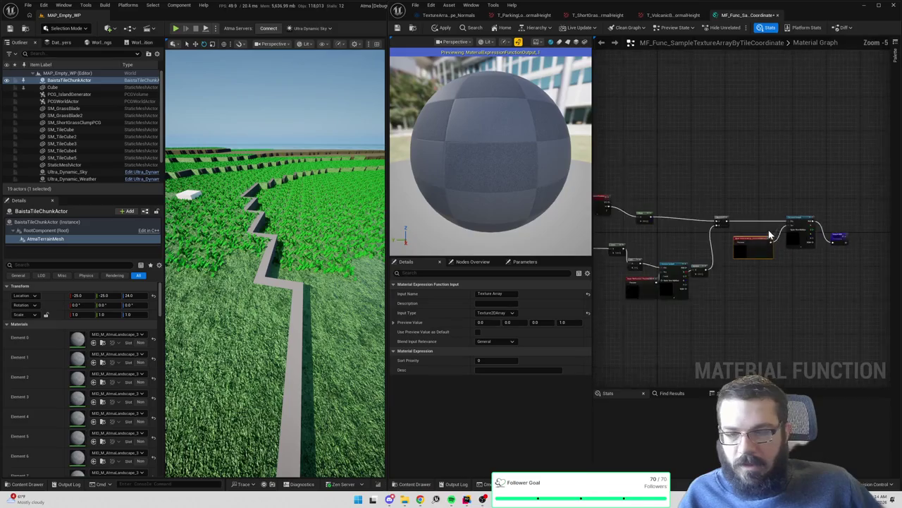
pyautogui.click(413, 28)
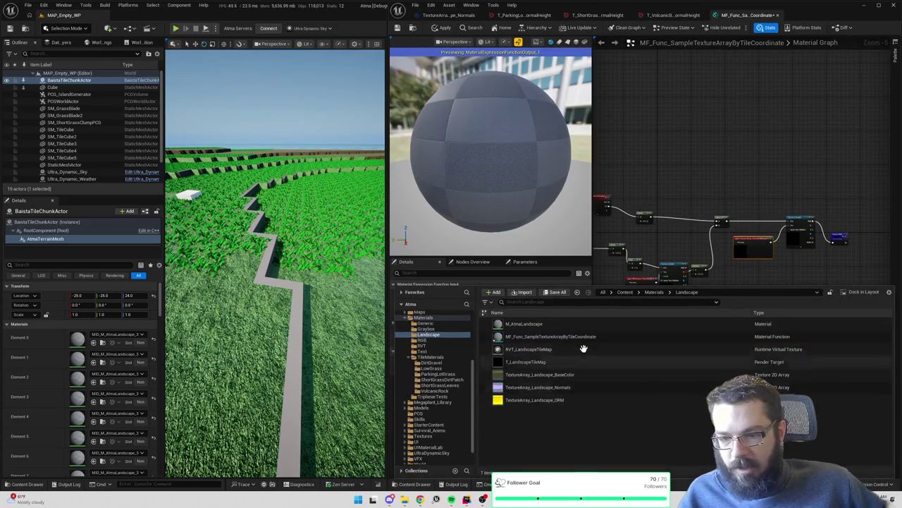
# Duplicate the function as MF_Func_SampleTextureArrayByTileCoordinate_Normal and open the copy for editing
pyautogui.hotkey('ctrl', 'd')
pyautogui.press('BackSpace')
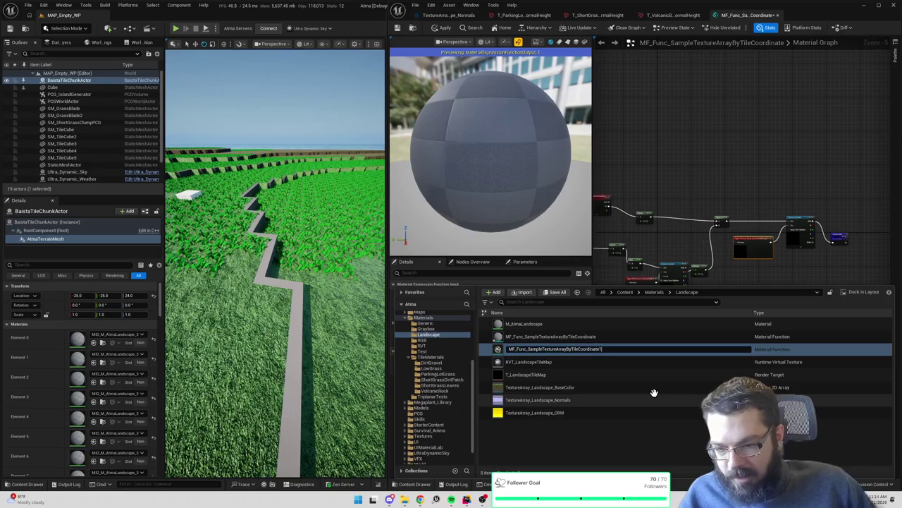
pyautogui.write('_Normal')
pyautogui.rightClick(609, 350)
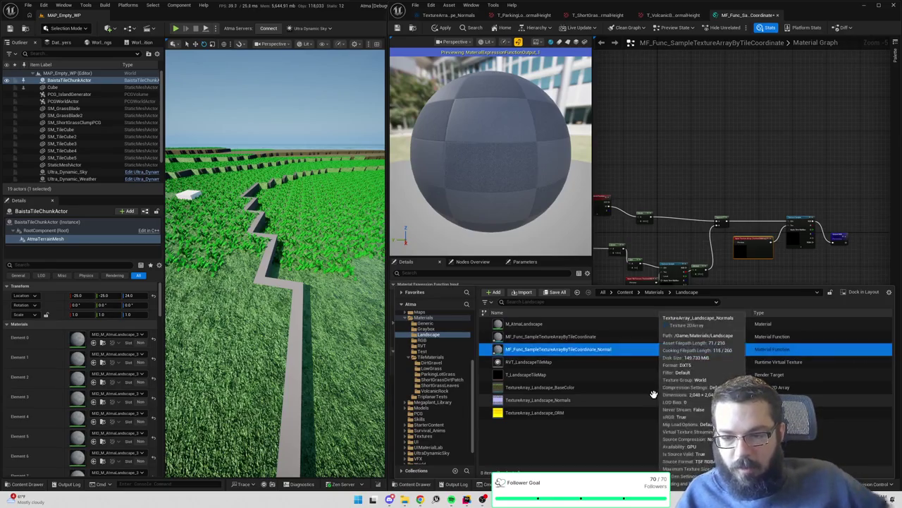
pyautogui.doubleClick(617, 356)
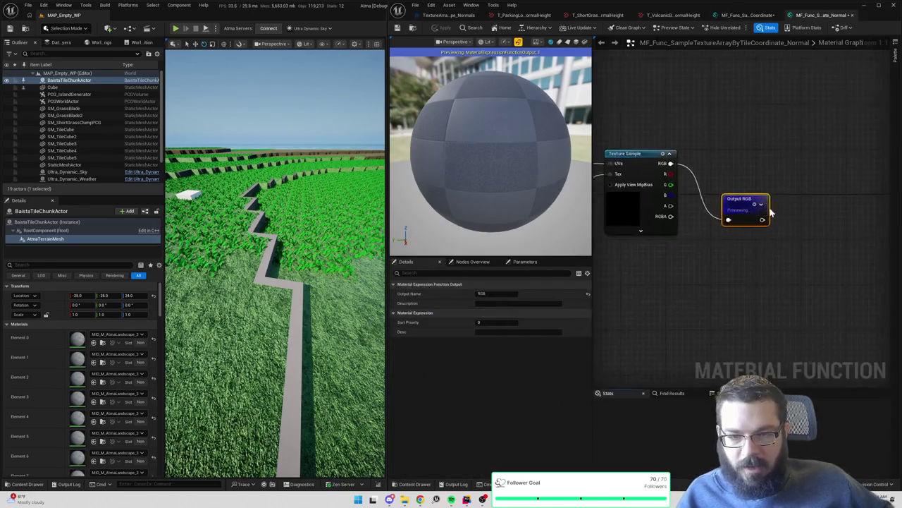
# Set the copy's Texture Sample Sampler Type to Normal and apply the change
pyautogui.scroll(2, 770, 205)
pyautogui.click(789, 239)
pyautogui.click(508, 398)
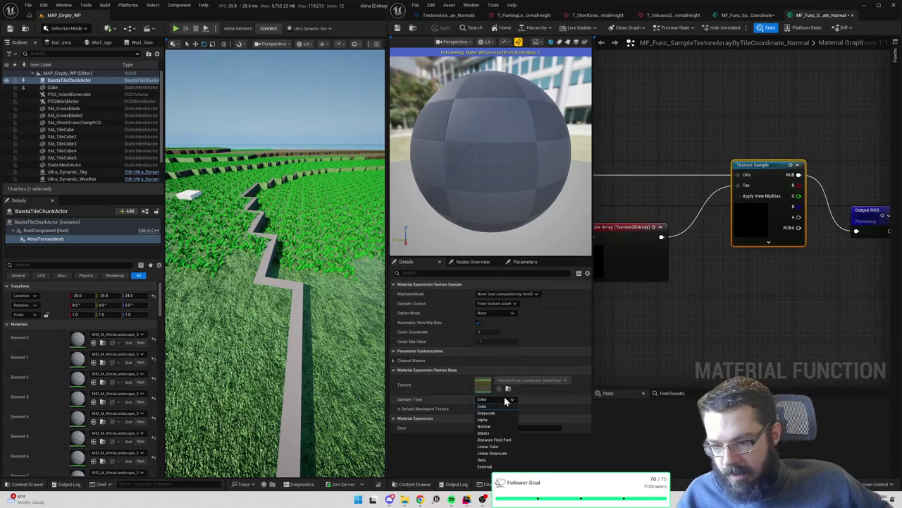
pyautogui.click(497, 428)
pyautogui.click(442, 28)
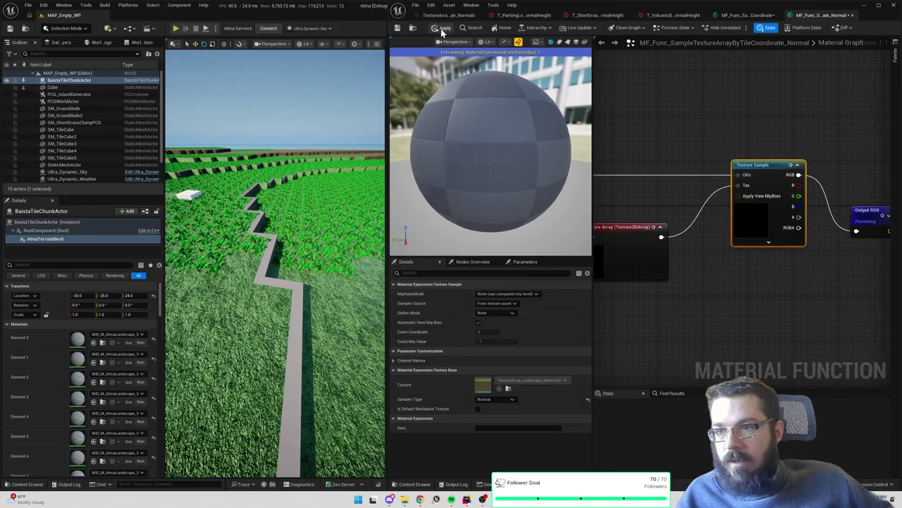
pyautogui.click(652, 125)
# Open the M_AtmaLandscape material and jump to its Blended Normal Map section
pyautogui.hotkey('ctrl', 'space')
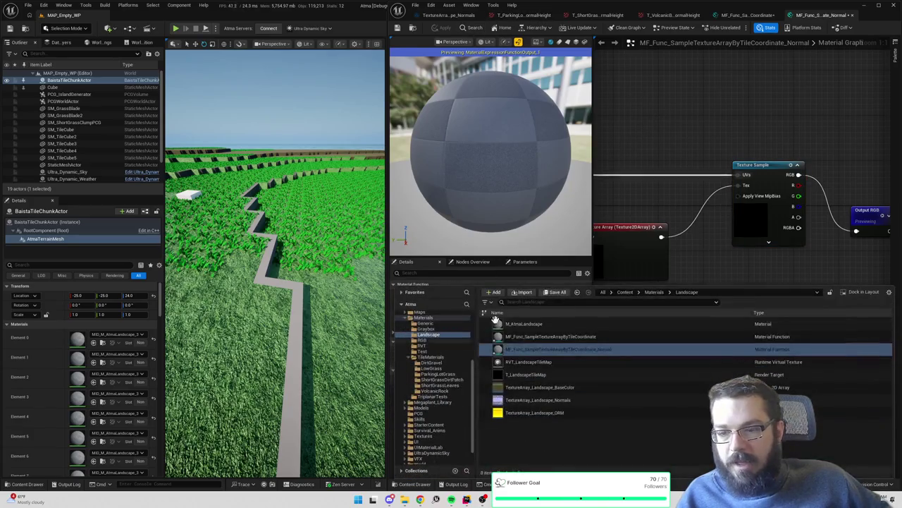
pyautogui.click(549, 323)
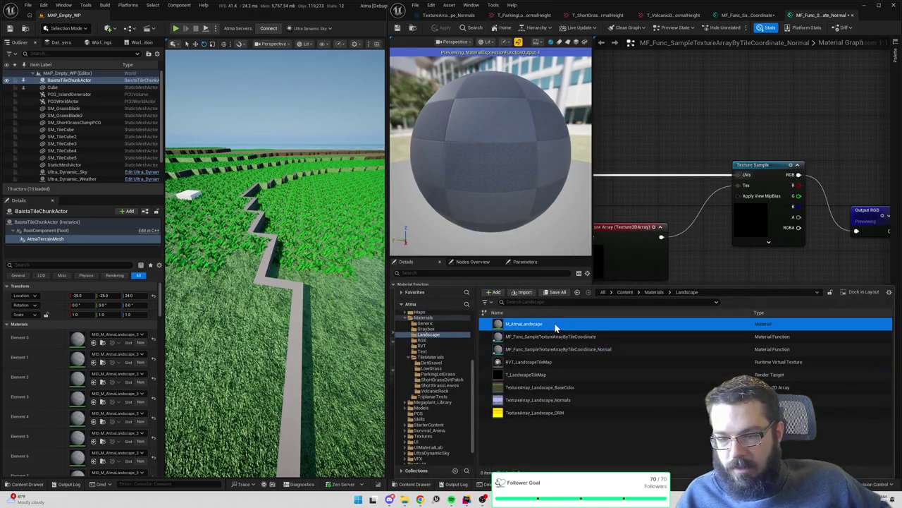
pyautogui.doubleClick(556, 326)
pyautogui.moveTo(648, 232)
pyautogui.mouseDown()
pyautogui.moveTo(816, 198)
pyautogui.moveTo(828, 224)
pyautogui.moveTo(762, 216)
pyautogui.mouseUp()
pyautogui.doubleClick(816, 197)
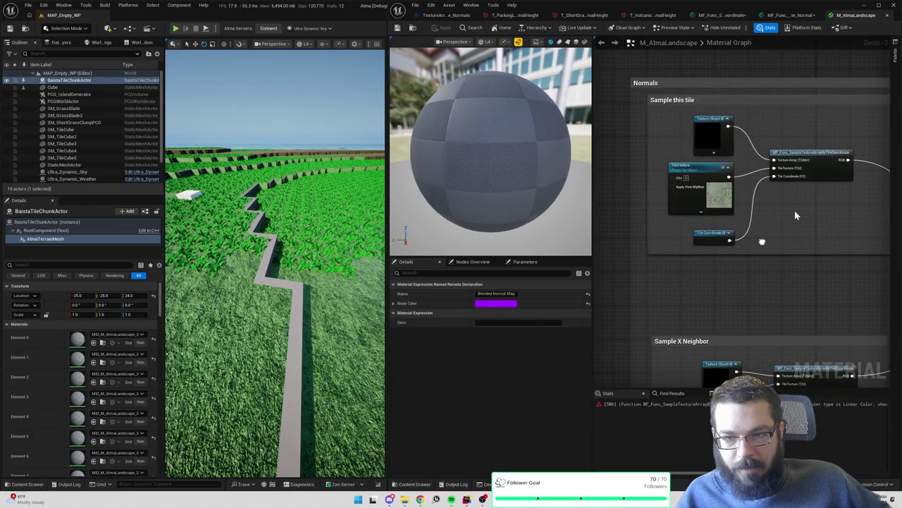
# Search the node menu for the sampling function using 'sampletex', 'MF_Func' and 'material func'
pyautogui.click(795, 210)
pyautogui.rightClick(794, 210)
pyautogui.write('sampletex')
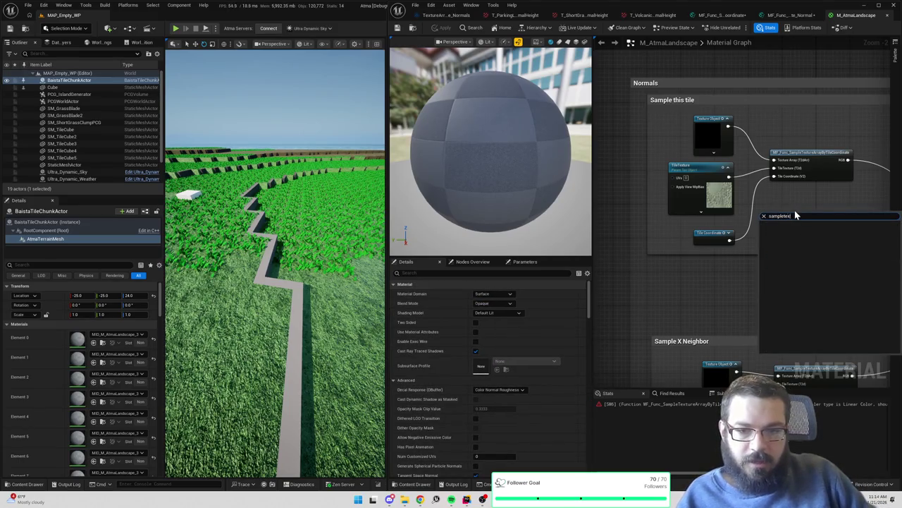
pyautogui.hotkey('ctrl', 'a')
pyautogui.press('BackSpace')
pyautogui.write('MF_Func')
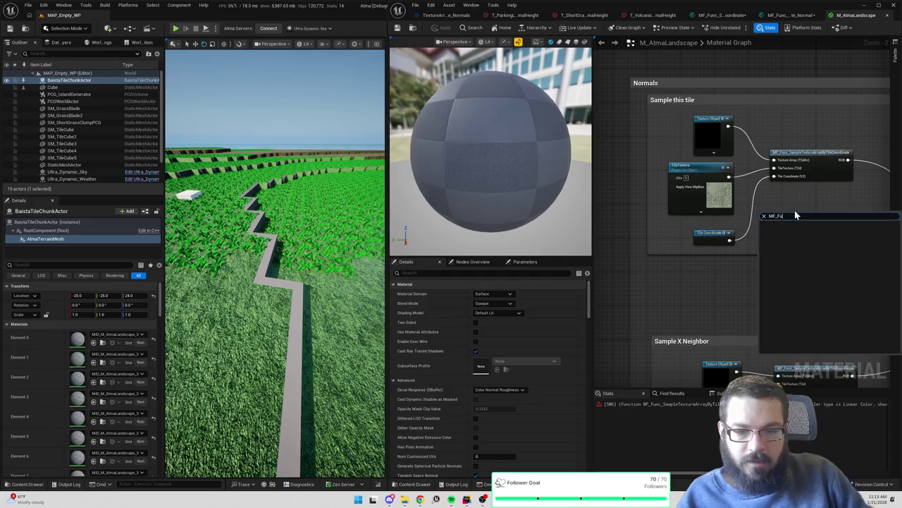
pyautogui.moveTo(782, 192); pyautogui.dragTo(717, 206)
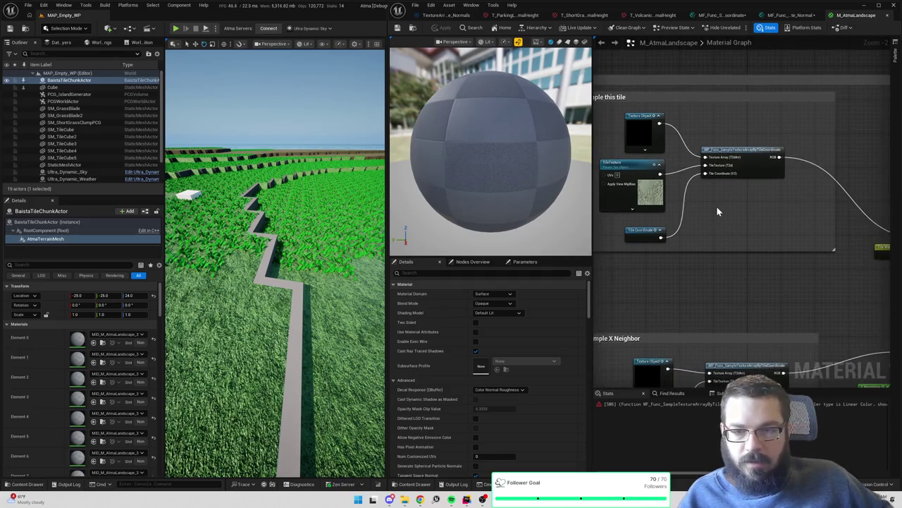
pyautogui.rightClick(717, 206)
pyautogui.write('material funct')
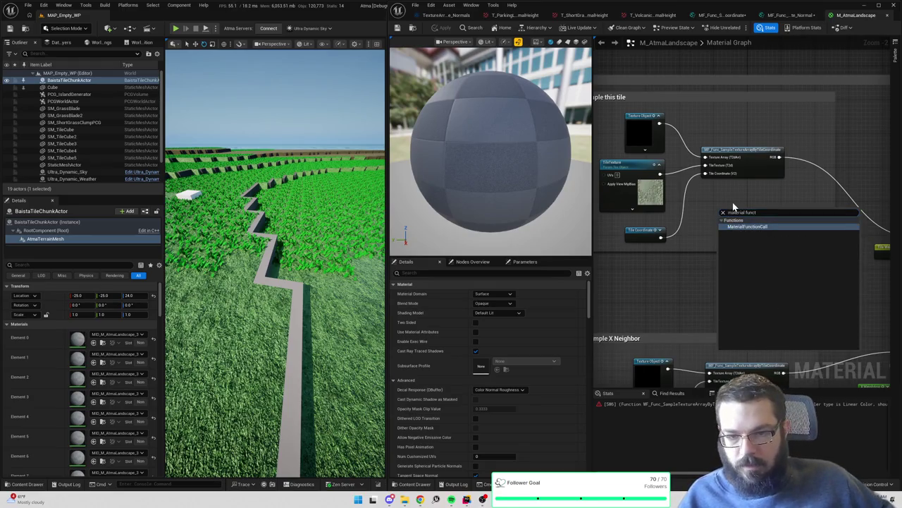
pyautogui.press('Escape')
# Add the Normal sampling function node and wire texture array, TileTexture, Tile Coordinate and Multiply A
pyautogui.hotkey('ctrl', 'space')
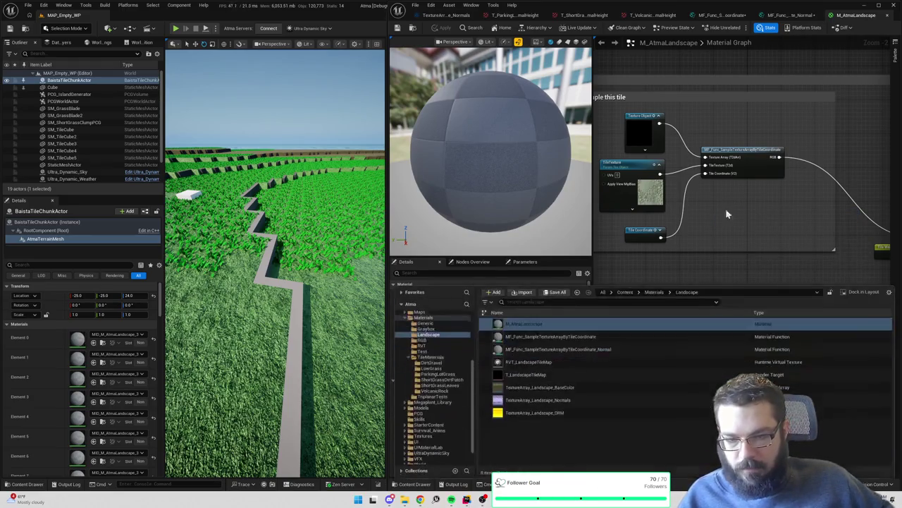
pyautogui.moveTo(552, 350)
pyautogui.mouseDown()
pyautogui.moveTo(748, 204)
pyautogui.moveTo(753, 219)
pyautogui.moveTo(761, 211)
pyautogui.mouseUp()
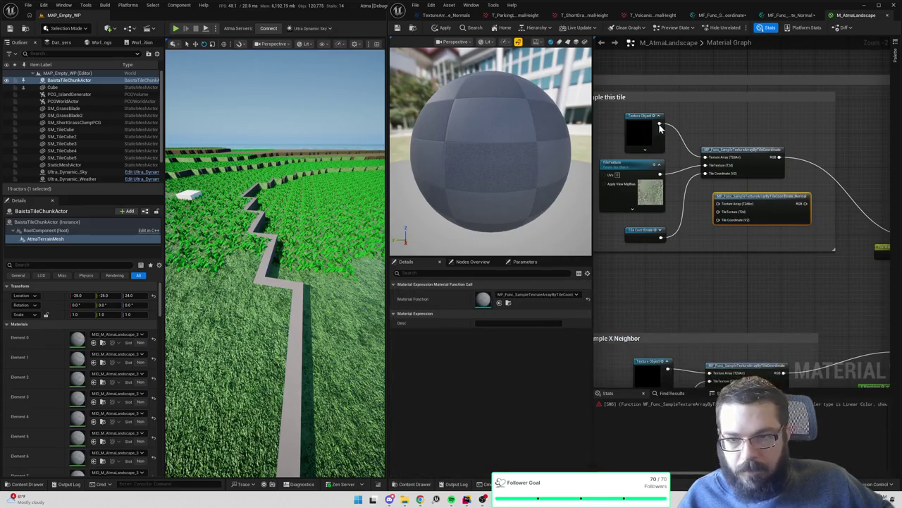
pyautogui.moveTo(660, 123); pyautogui.dragTo(717, 204)
pyautogui.moveTo(660, 173)
pyautogui.mouseDown()
pyautogui.moveTo(719, 212)
pyautogui.moveTo(657, 179)
pyautogui.mouseUp()
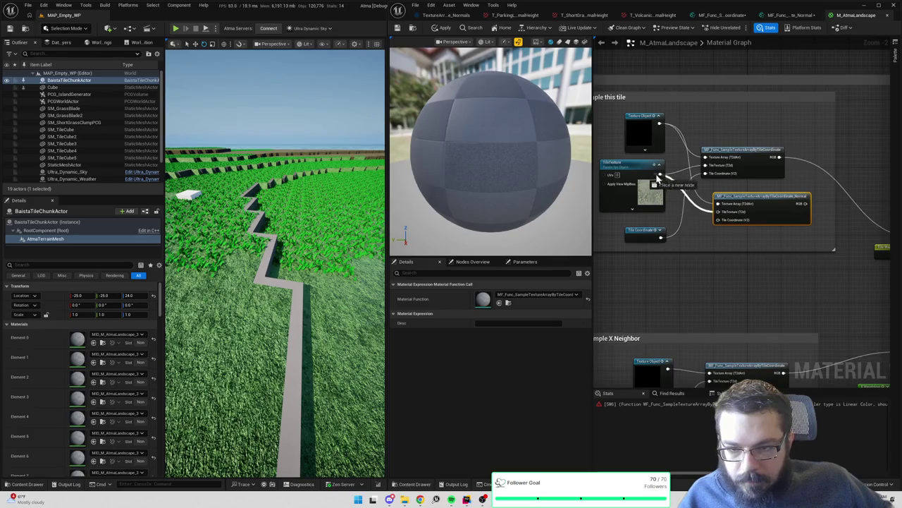
pyautogui.moveTo(660, 236); pyautogui.dragTo(718, 219)
pyautogui.click(650, 195)
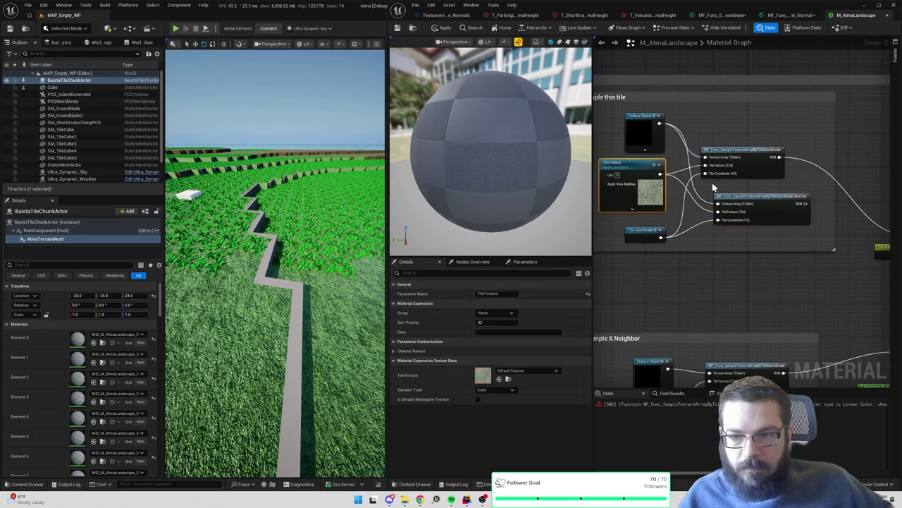
pyautogui.click(779, 150)
pyautogui.moveTo(838, 152); pyautogui.dragTo(672, 147)
pyautogui.moveTo(618, 200); pyautogui.dragTo(739, 231)
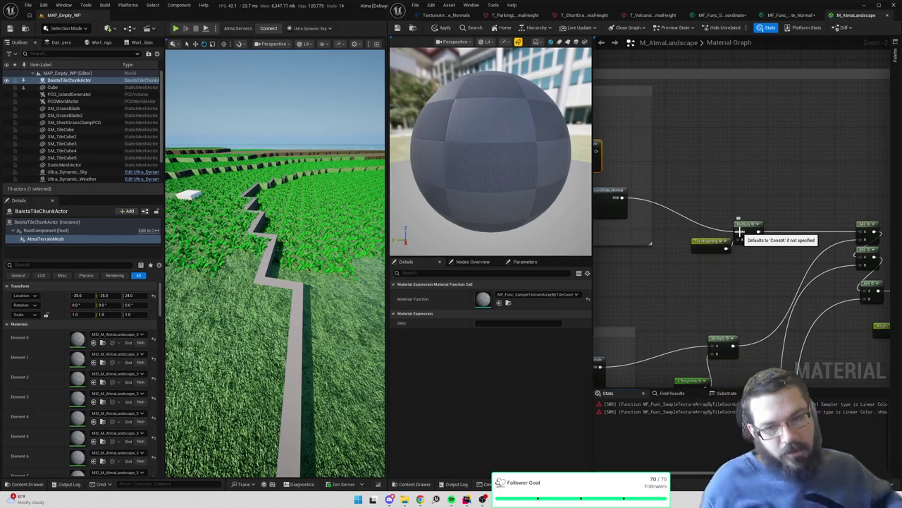
# Reconnect the original sampling node to Multiply A and delete the new Normal node
pyautogui.hscroll(-3, 690, 229)
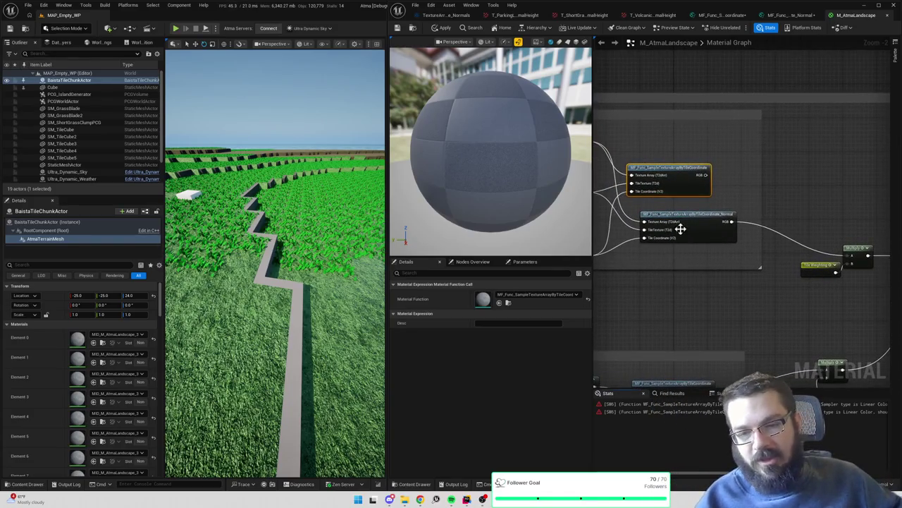
pyautogui.moveTo(703, 178); pyautogui.dragTo(846, 254)
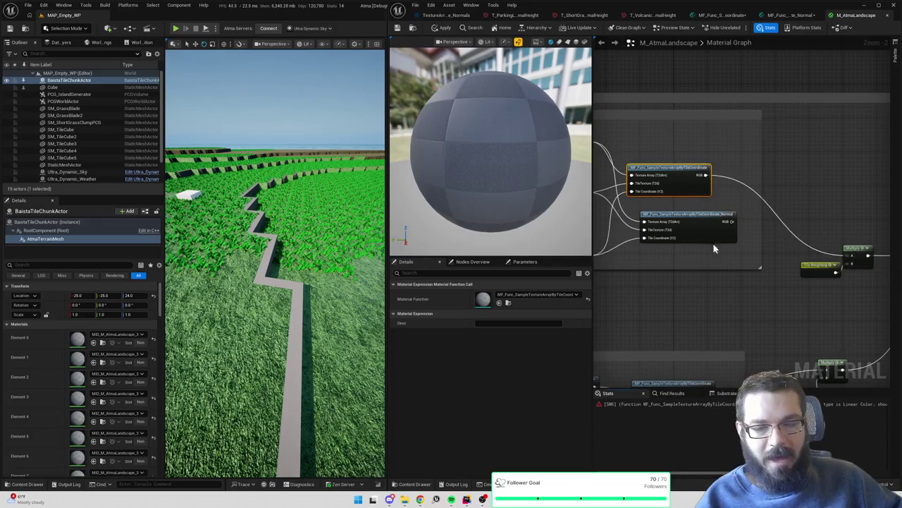
pyautogui.hscroll(-3, 805, 244)
pyautogui.click(800, 205)
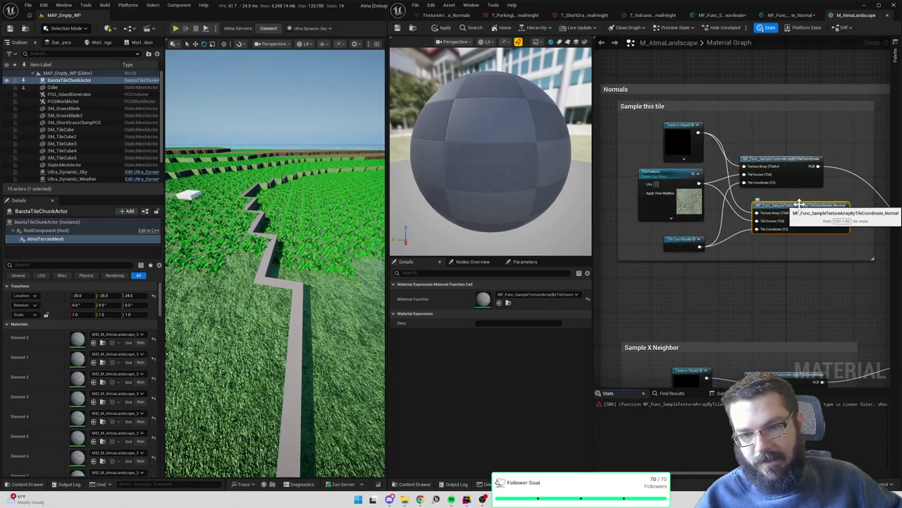
pyautogui.press('Delete')
pyautogui.moveTo(800, 252); pyautogui.dragTo(660, 160)
pyautogui.click(751, 161)
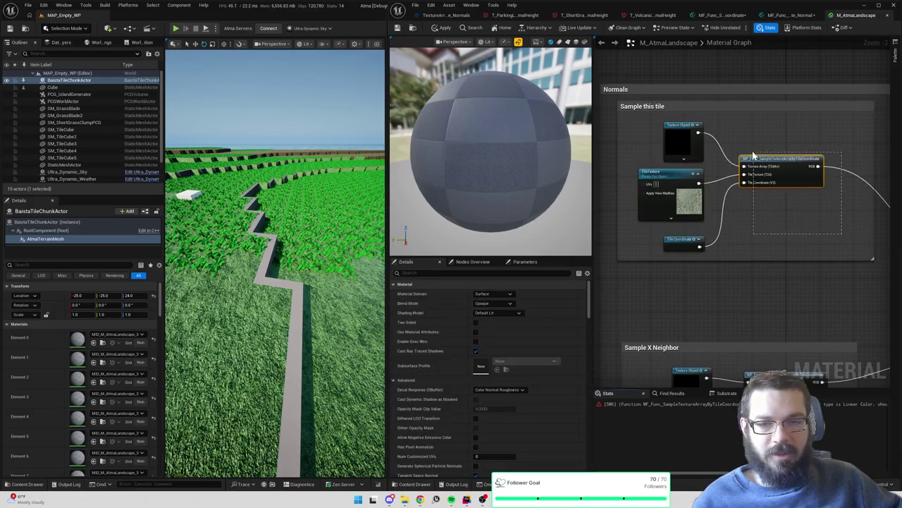
# Paste a sampling function copy into the X Neighbor group and wire it to its Multiply node
pyautogui.moveTo(787, 280); pyautogui.dragTo(771, 148)
pyautogui.moveTo(773, 224); pyautogui.dragTo(791, 153)
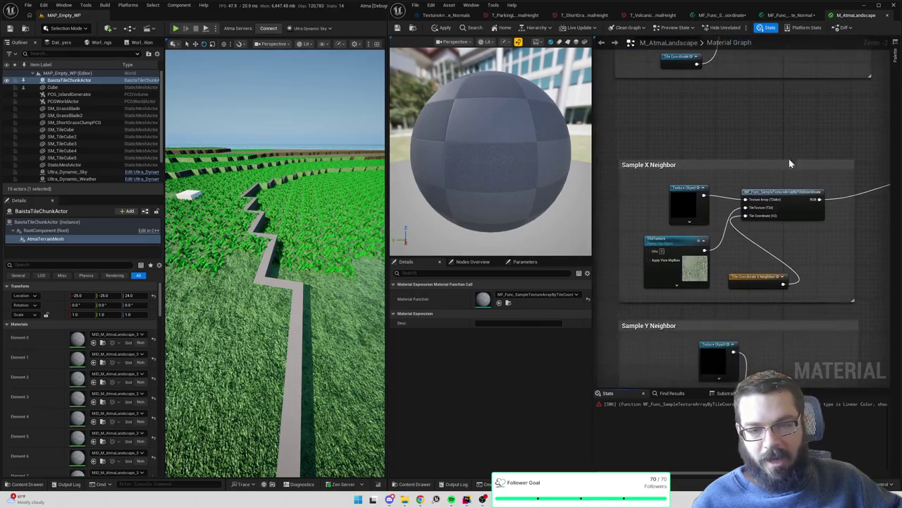
pyautogui.moveTo(759, 279); pyautogui.dragTo(685, 298)
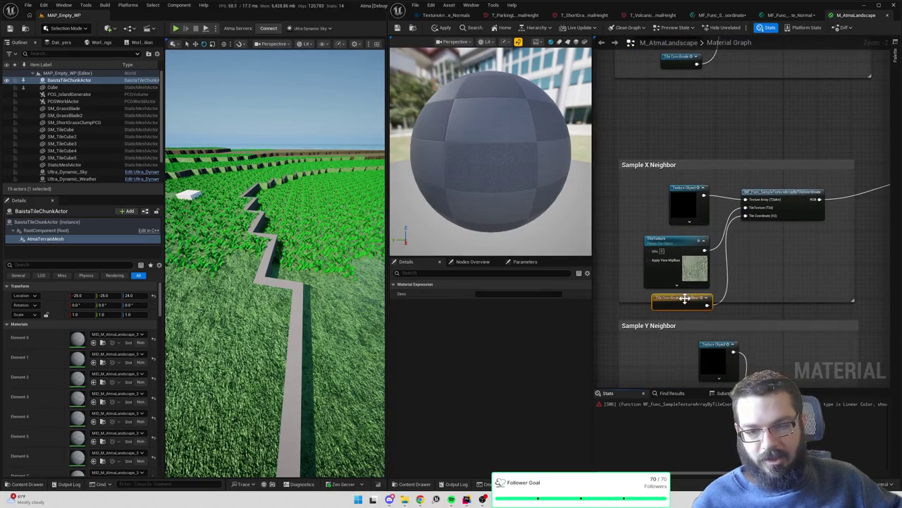
pyautogui.click(746, 300)
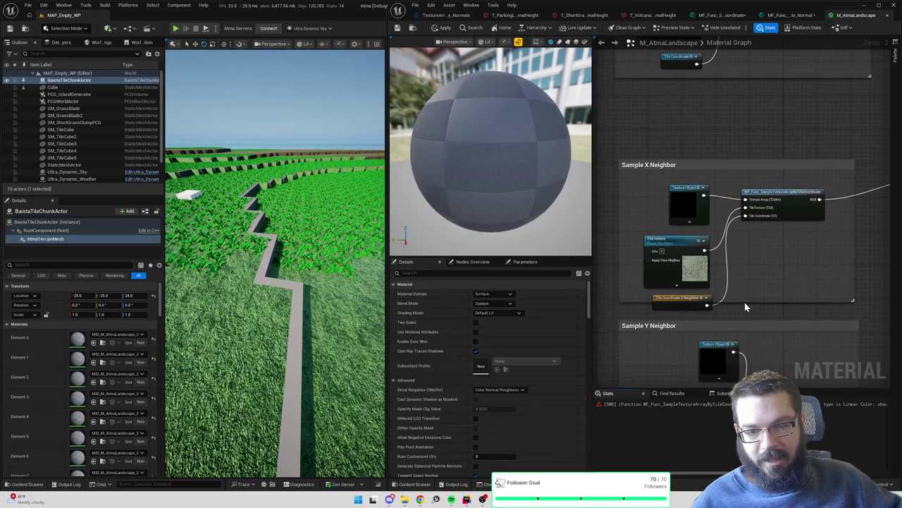
pyautogui.hotkey('ctrl', 'v')
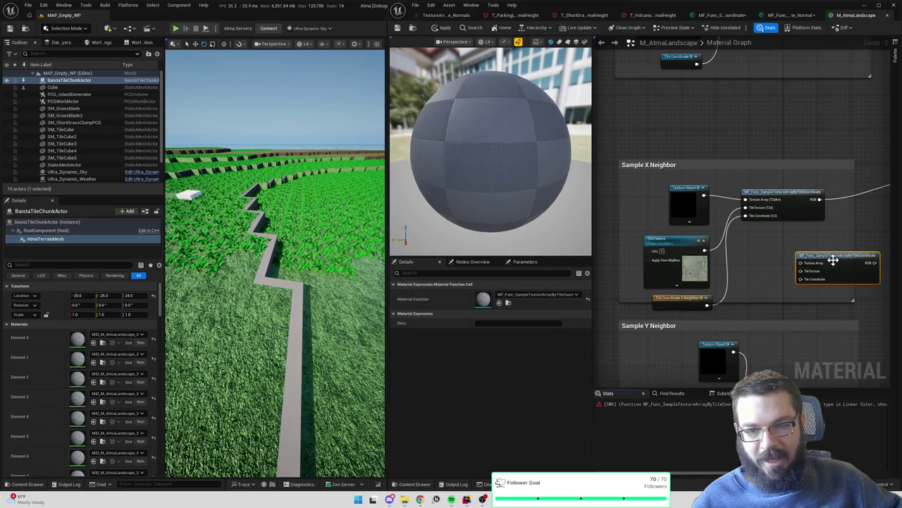
pyautogui.moveTo(826, 260); pyautogui.dragTo(788, 241)
pyautogui.moveTo(703, 195)
pyautogui.mouseDown()
pyautogui.moveTo(751, 259)
pyautogui.moveTo(707, 305)
pyautogui.mouseUp()
pyautogui.moveTo(789, 290); pyautogui.dragTo(736, 287)
pyautogui.moveTo(771, 246); pyautogui.dragTo(878, 178)
# Wire a copied sampling node into the Y Neighbor group, delete the old node, and apply
pyautogui.moveTo(719, 364)
pyautogui.mouseDown()
pyautogui.moveTo(773, 277)
pyautogui.moveTo(777, 208)
pyautogui.moveTo(706, 205)
pyautogui.mouseUp()
pyautogui.click(775, 104)
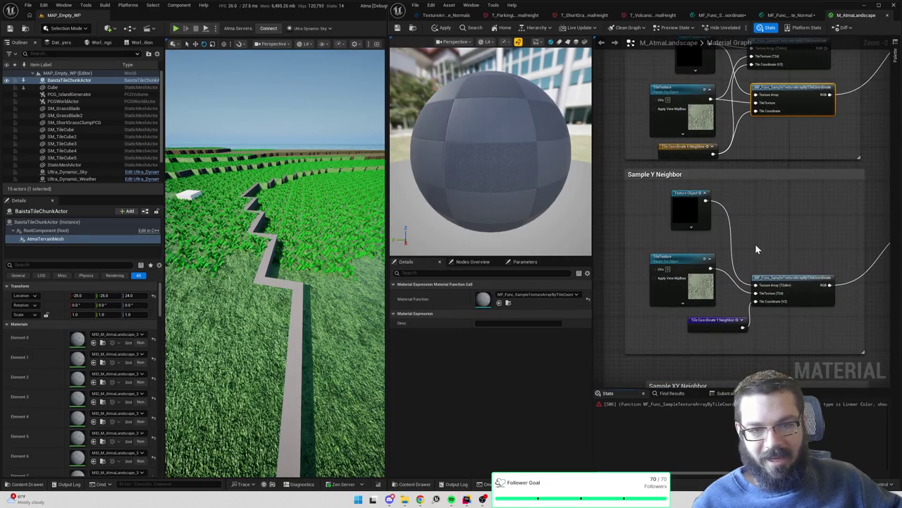
pyautogui.hotkey('ctrl', 'c')
pyautogui.hotkey('ctrl', 'v')
pyautogui.moveTo(705, 201); pyautogui.dragTo(764, 243)
pyautogui.moveTo(710, 268); pyautogui.dragTo(764, 251)
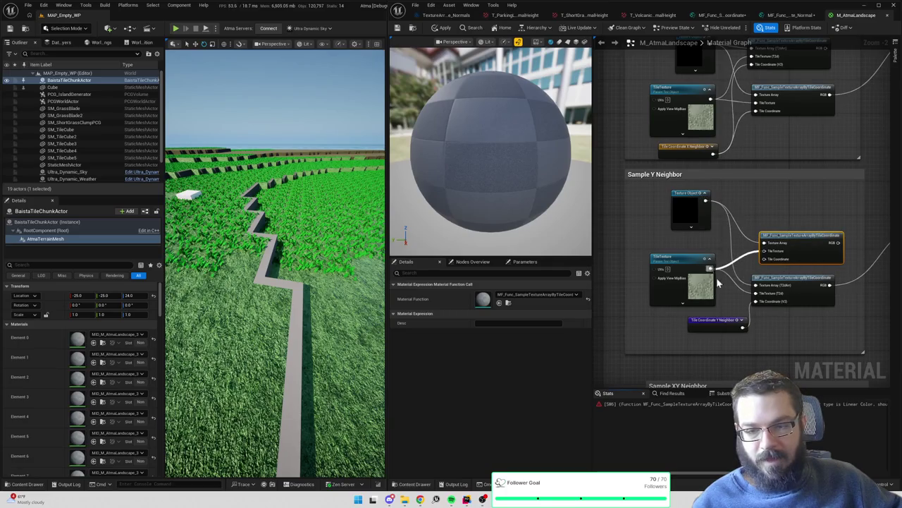
pyautogui.moveTo(742, 320)
pyautogui.mouseDown()
pyautogui.moveTo(746, 326)
pyautogui.moveTo(766, 261)
pyautogui.mouseUp()
pyautogui.moveTo(816, 329); pyautogui.dragTo(810, 296)
pyautogui.press('Delete')
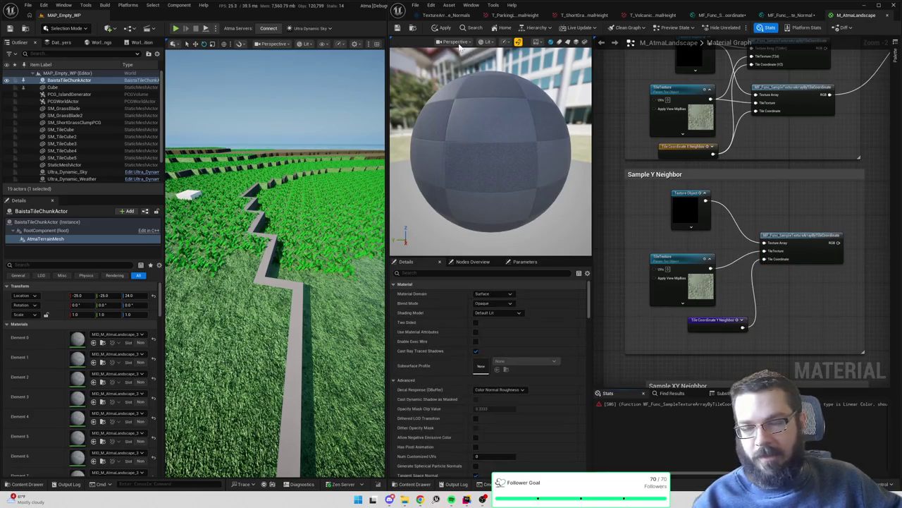
pyautogui.click(448, 28)
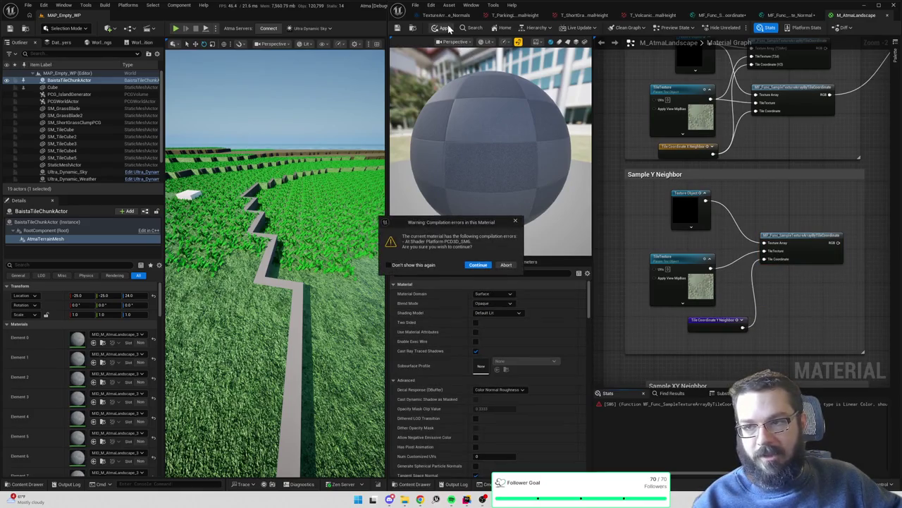
# Dismiss the compilation warning, connect the first sampling node to Multiply A, and delete the second
pyautogui.click(516, 222)
pyautogui.moveTo(806, 215); pyautogui.dragTo(678, 233)
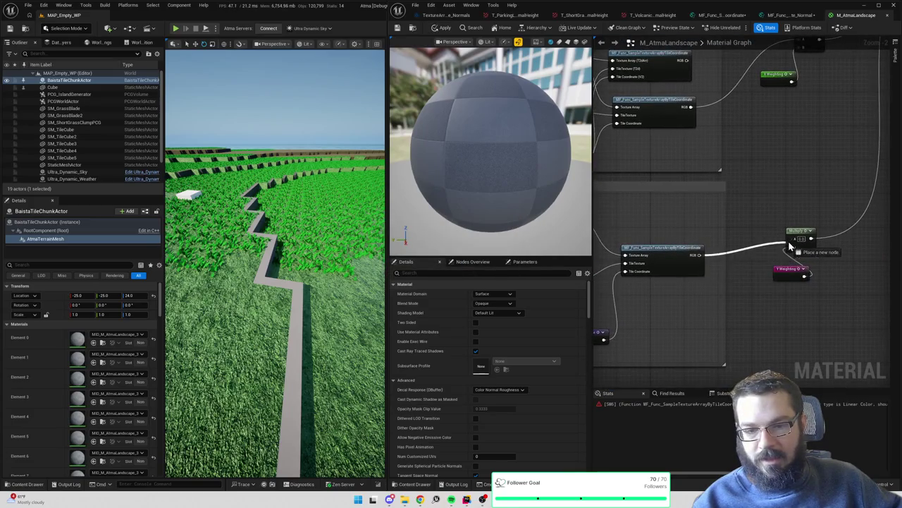
pyautogui.moveTo(773, 202); pyautogui.dragTo(771, 261)
pyautogui.moveTo(705, 184); pyautogui.dragTo(818, 159)
pyautogui.moveTo(705, 219); pyautogui.dragTo(705, 231)
pyautogui.click(666, 238)
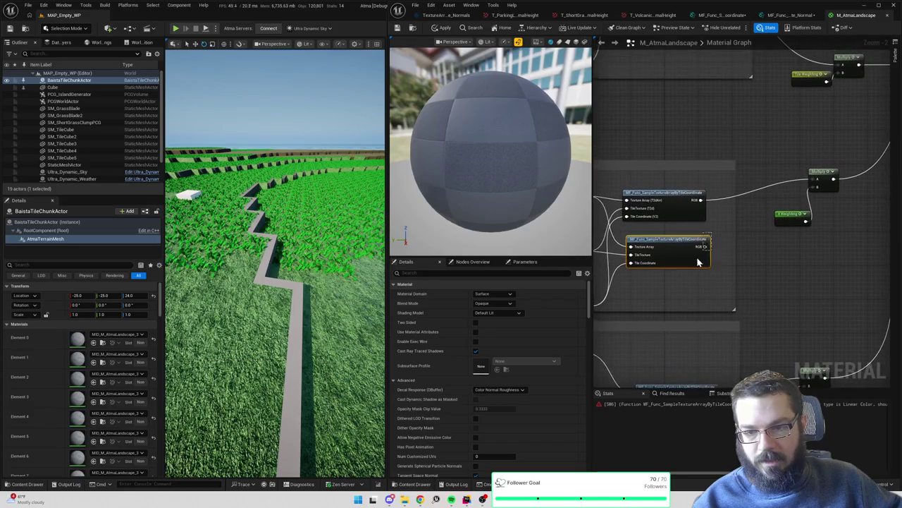
pyautogui.press('Delete')
# Add the Normal function node to the Sample this tile group, wiring inputs and Multiply A output
pyautogui.moveTo(716, 135)
pyautogui.mouseDown()
pyautogui.moveTo(738, 151)
pyautogui.moveTo(794, 273)
pyautogui.mouseUp()
pyautogui.rightClick(784, 191)
pyautogui.press('Escape')
pyautogui.hotkey('ctrl', 'space')
pyautogui.moveTo(564, 349)
pyautogui.mouseDown()
pyautogui.moveTo(625, 347)
pyautogui.moveTo(765, 187)
pyautogui.mouseUp()
pyautogui.moveTo(811, 207); pyautogui.dragTo(744, 184)
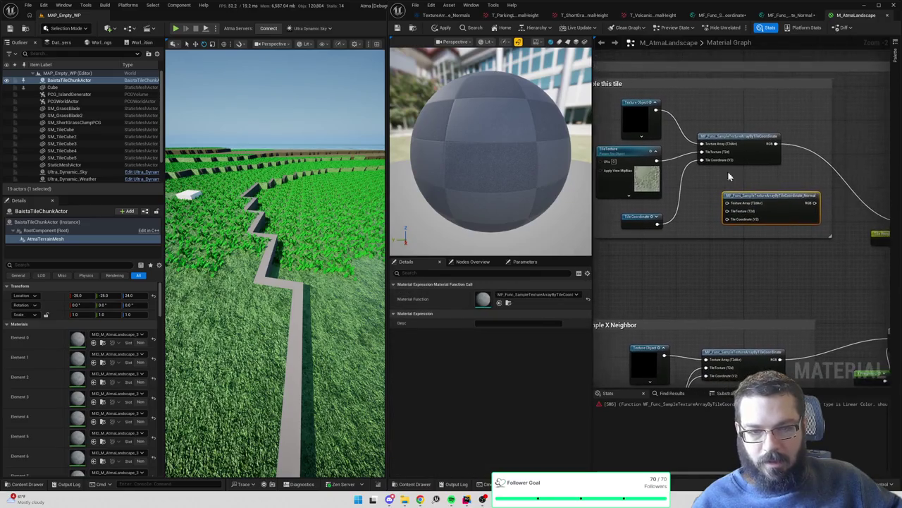
pyautogui.moveTo(656, 111)
pyautogui.mouseDown()
pyautogui.moveTo(729, 204)
pyautogui.moveTo(656, 179)
pyautogui.moveTo(656, 161)
pyautogui.mouseUp()
pyautogui.moveTo(658, 224)
pyautogui.mouseDown()
pyautogui.moveTo(728, 220)
pyautogui.moveTo(615, 223)
pyautogui.mouseUp()
pyautogui.moveTo(699, 204); pyautogui.dragTo(803, 227)
pyautogui.moveTo(685, 242)
pyautogui.mouseDown()
pyautogui.moveTo(733, 204)
pyautogui.moveTo(735, 182)
pyautogui.mouseUp()
# Paste a Normal node into the X Neighbor group and wire Texture Object, TileTexture and coordinate
pyautogui.click(685, 305)
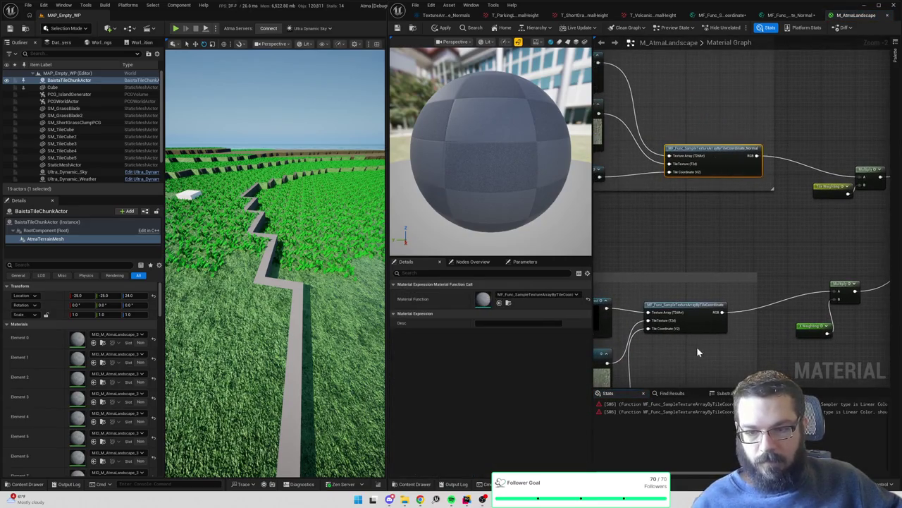
pyautogui.moveTo(685, 351); pyautogui.dragTo(736, 253)
pyautogui.click(735, 252)
pyautogui.hotkey('ctrl', 'v')
pyautogui.moveTo(671, 206)
pyautogui.mouseDown()
pyautogui.moveTo(738, 264)
pyautogui.moveTo(671, 263)
pyautogui.mouseUp()
pyautogui.moveTo(738, 278)
pyautogui.mouseDown()
pyautogui.moveTo(673, 318)
pyautogui.moveTo(717, 305)
pyautogui.mouseUp()
# Paste a Normal node into the Y Neighbor group, wire its inputs, and feed Multiply A
pyautogui.moveTo(745, 337)
pyautogui.mouseDown()
pyautogui.moveTo(717, 209)
pyautogui.moveTo(698, 213)
pyautogui.mouseUp()
pyautogui.click(697, 213)
pyautogui.hotkey('ctrl', 'v')
pyautogui.moveTo(660, 288); pyautogui.dragTo(719, 263)
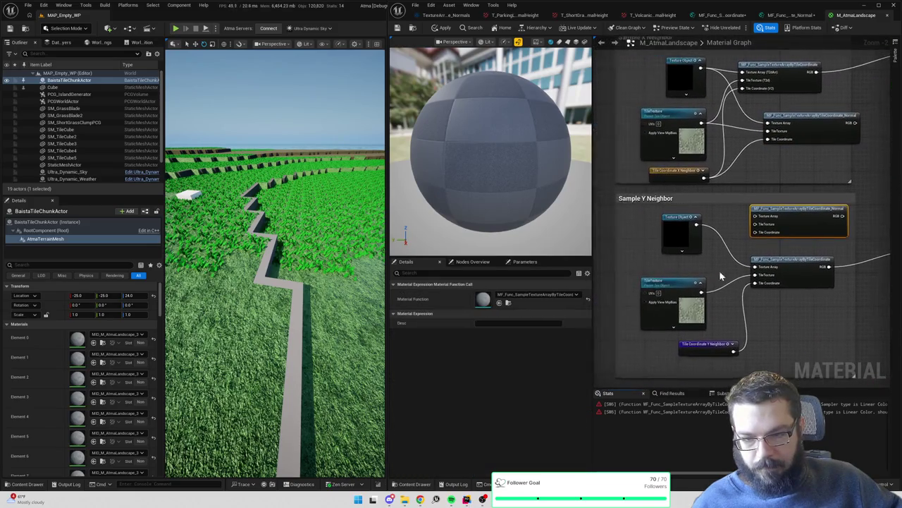
pyautogui.moveTo(697, 224)
pyautogui.mouseDown()
pyautogui.moveTo(755, 216)
pyautogui.moveTo(701, 295)
pyautogui.mouseUp()
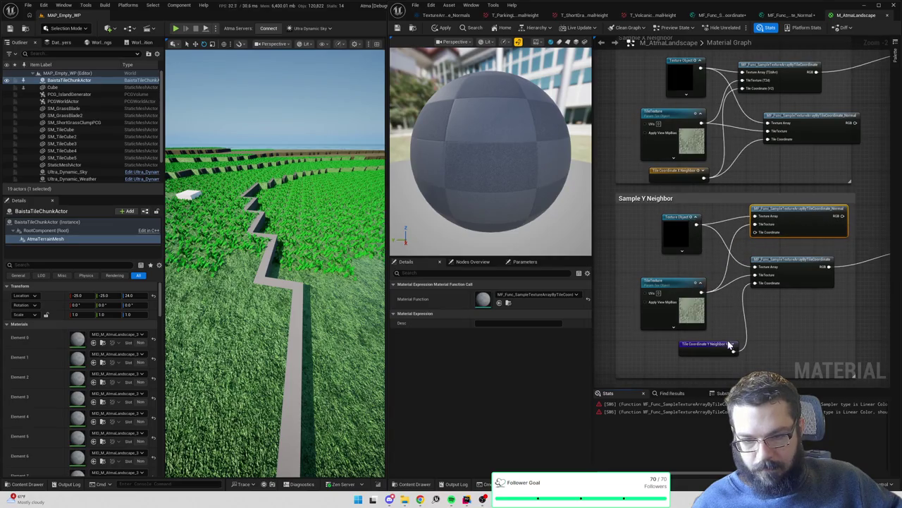
pyautogui.moveTo(733, 353); pyautogui.dragTo(755, 232)
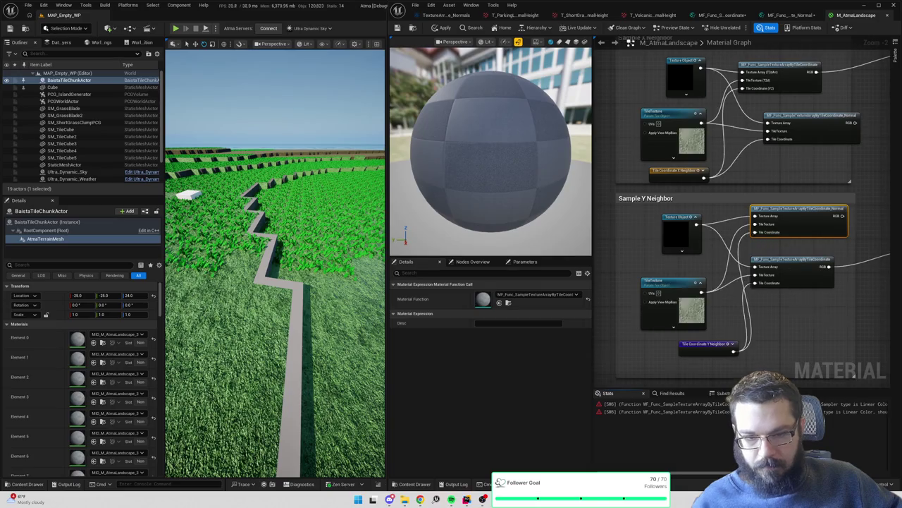
pyautogui.moveTo(814, 290); pyautogui.dragTo(636, 320)
pyautogui.moveTo(644, 245); pyautogui.dragTo(720, 279)
pyautogui.moveTo(693, 201)
pyautogui.mouseDown()
pyautogui.moveTo(734, 281)
pyautogui.moveTo(832, 282)
pyautogui.moveTo(762, 218)
pyautogui.moveTo(788, 189)
pyautogui.mouseUp()
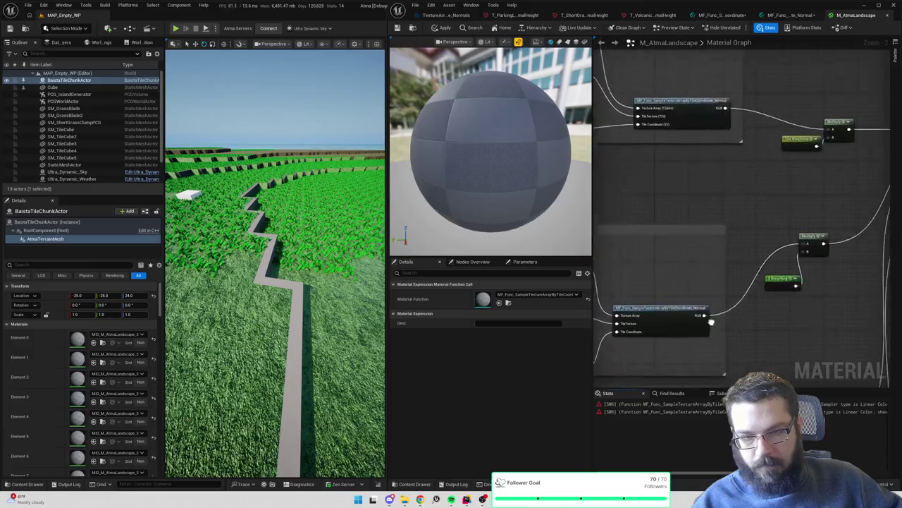
# Apply the material, dismiss the compilation errors, widen the graph, and open the Normal sampling function
pyautogui.click(439, 28)
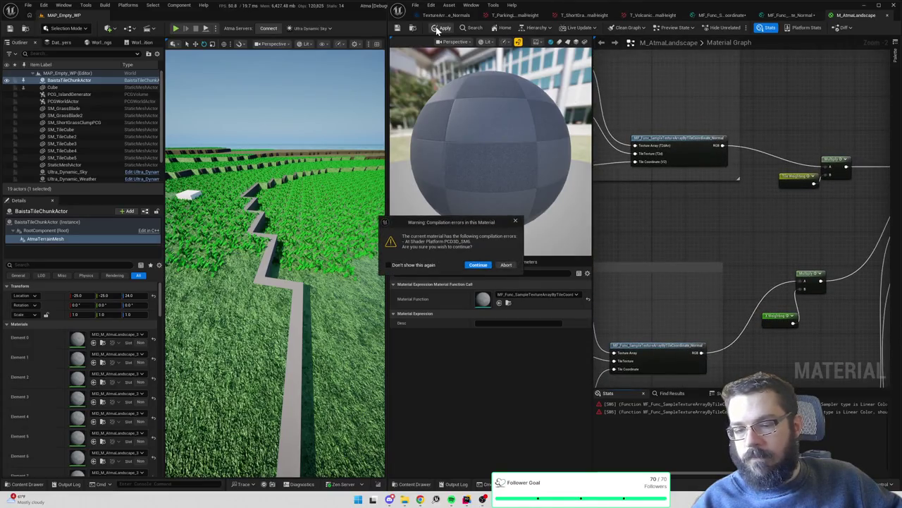
pyautogui.click(517, 221)
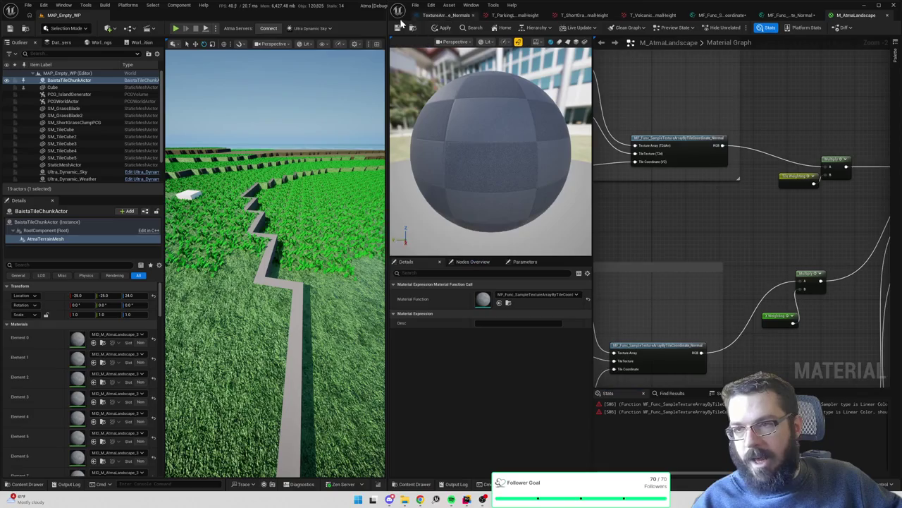
pyautogui.click(516, 221)
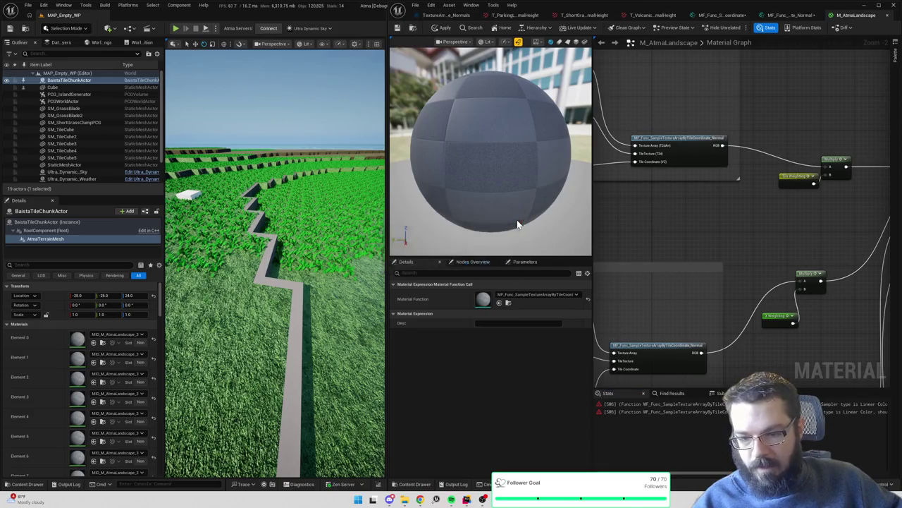
pyautogui.moveTo(741, 265); pyautogui.dragTo(870, 272)
pyautogui.scroll(-2, 793, 227)
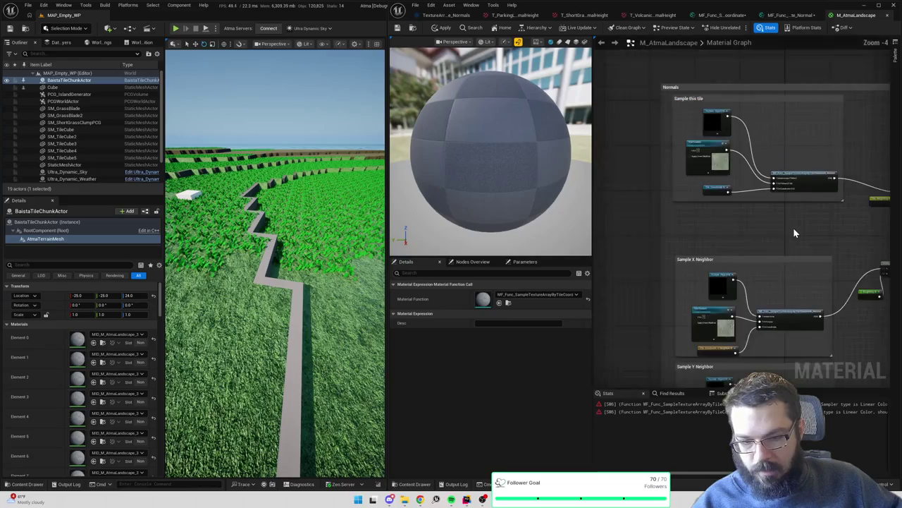
pyautogui.moveTo(590, 410); pyautogui.dragTo(497, 410)
pyautogui.moveTo(741, 303)
pyautogui.mouseDown()
pyautogui.moveTo(697, 242)
pyautogui.moveTo(731, 322)
pyautogui.mouseUp()
pyautogui.doubleClick(699, 201)
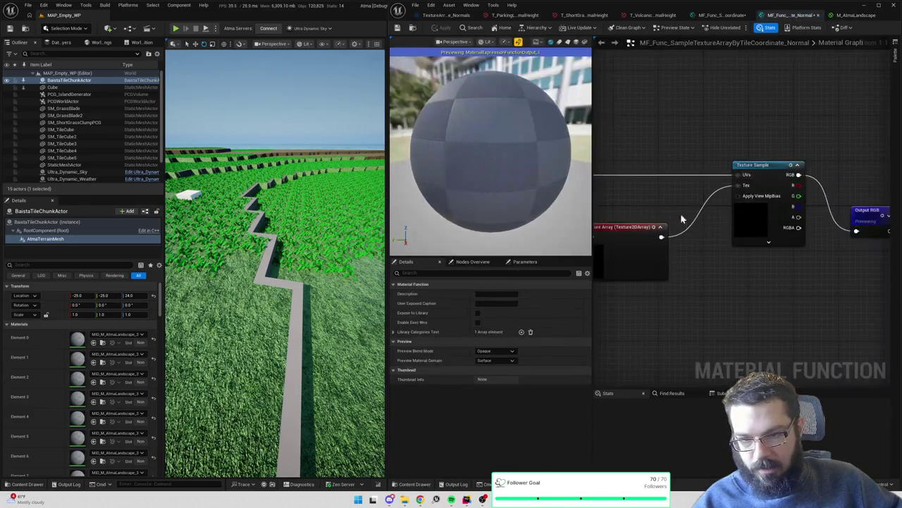
# Inspect the Normal function's Texture Sample, Input Texture Array and TileTexture nodes and their sampler settings
pyautogui.moveTo(722, 283)
pyautogui.mouseDown()
pyautogui.moveTo(737, 258)
pyautogui.moveTo(859, 266)
pyautogui.moveTo(848, 266)
pyautogui.mouseUp()
pyautogui.click(752, 271)
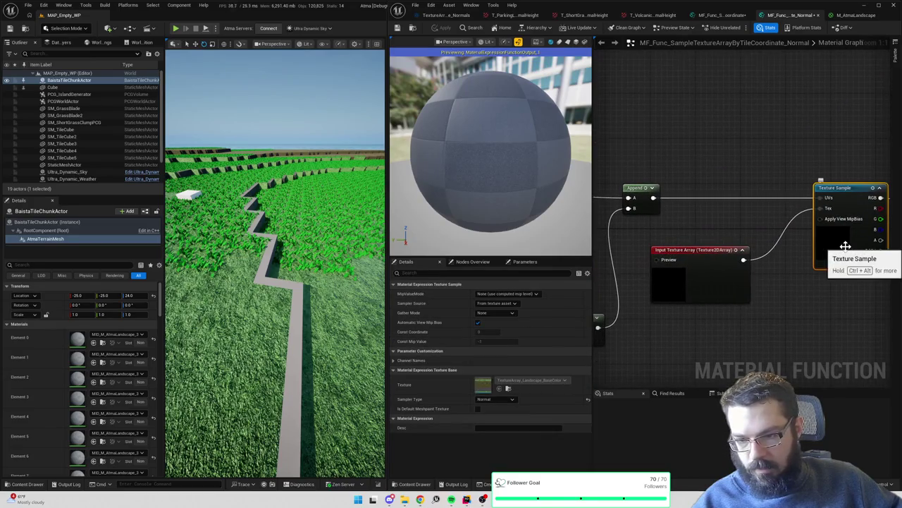
pyautogui.click(714, 281)
pyautogui.moveTo(705, 302); pyautogui.dragTo(832, 280)
pyautogui.moveTo(661, 189); pyautogui.dragTo(785, 253)
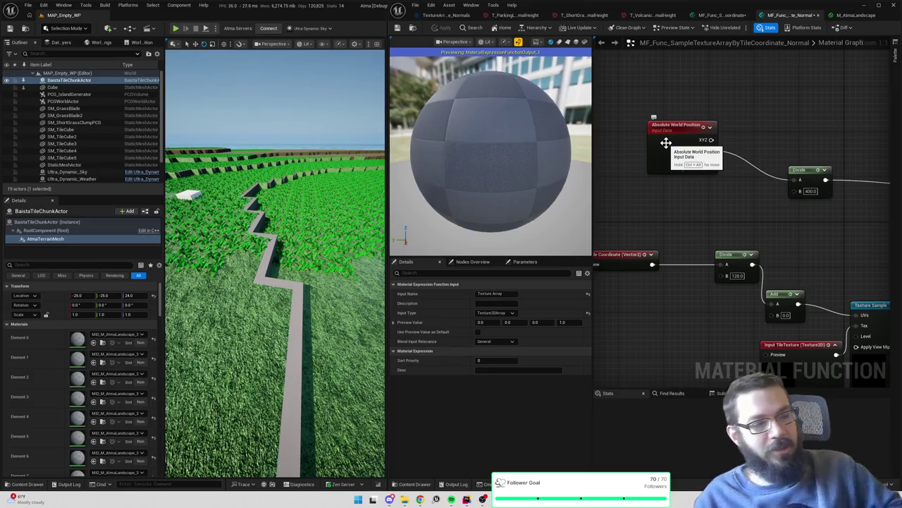
pyautogui.moveTo(730, 219)
pyautogui.mouseDown()
pyautogui.moveTo(721, 131)
pyautogui.moveTo(604, 97)
pyautogui.mouseUp()
pyautogui.click(681, 258)
pyautogui.click(744, 264)
pyautogui.click(696, 262)
pyautogui.click(787, 261)
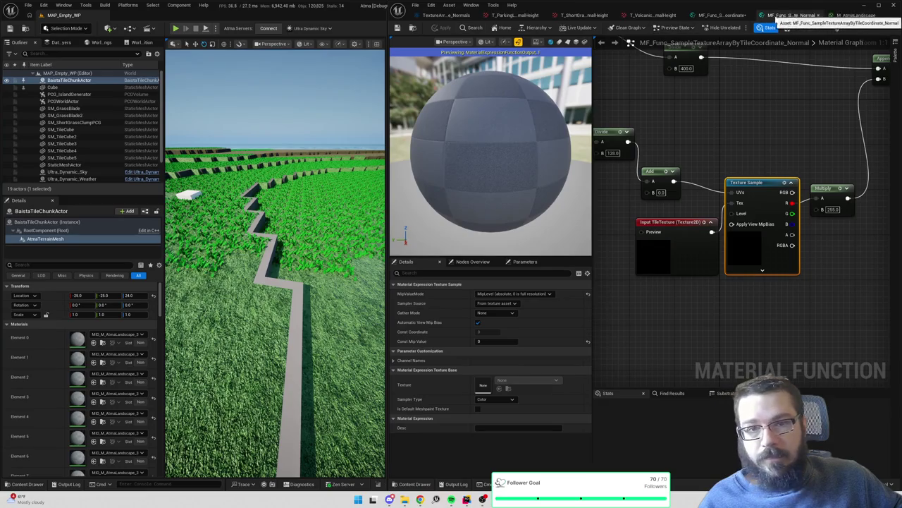
# Inspect both Texture Sample nodes in the Coordinate sampling function and save the function
pyautogui.click(719, 16)
pyautogui.scroll(1, 788, 227)
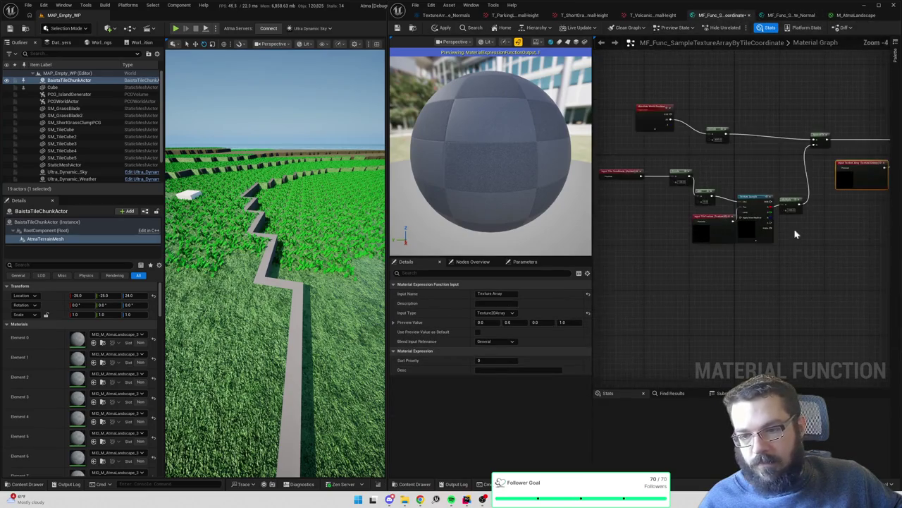
pyautogui.click(793, 236)
pyautogui.scroll(1, 795, 239)
pyautogui.click(839, 183)
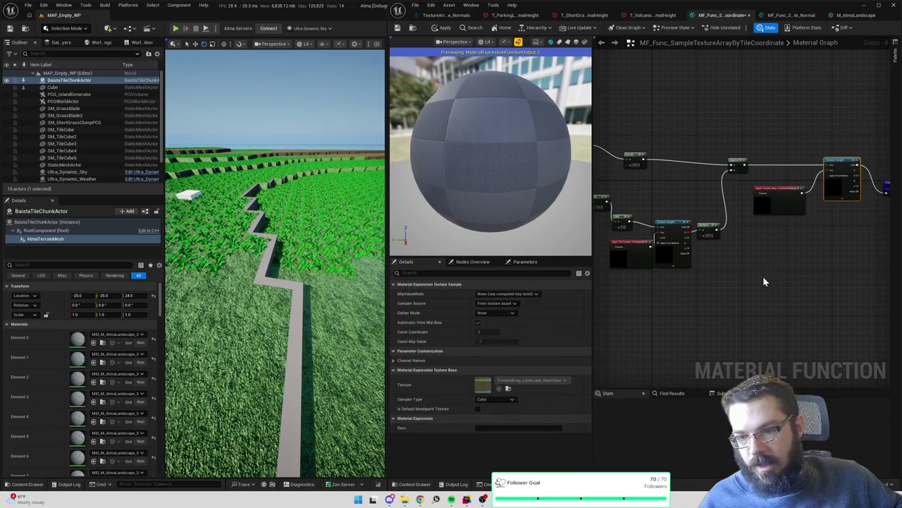
pyautogui.moveTo(763, 275); pyautogui.dragTo(864, 262)
pyautogui.click(785, 237)
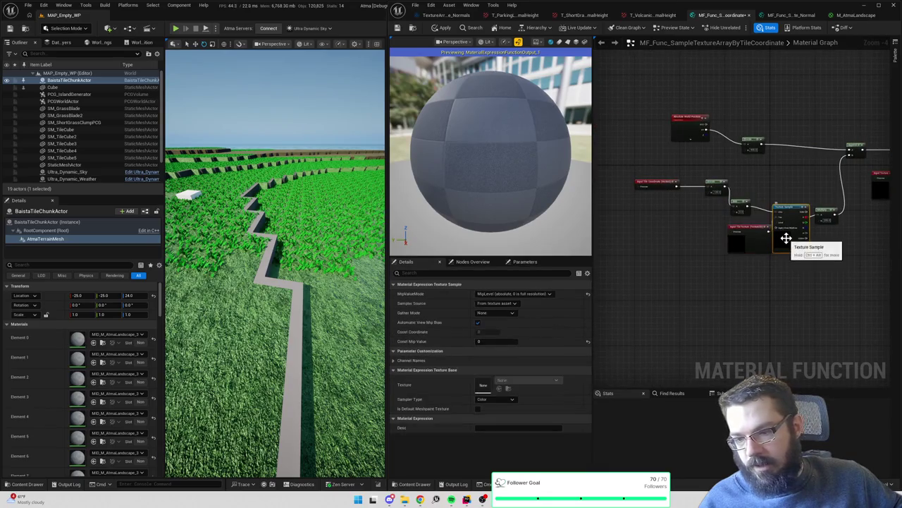
pyautogui.click(397, 28)
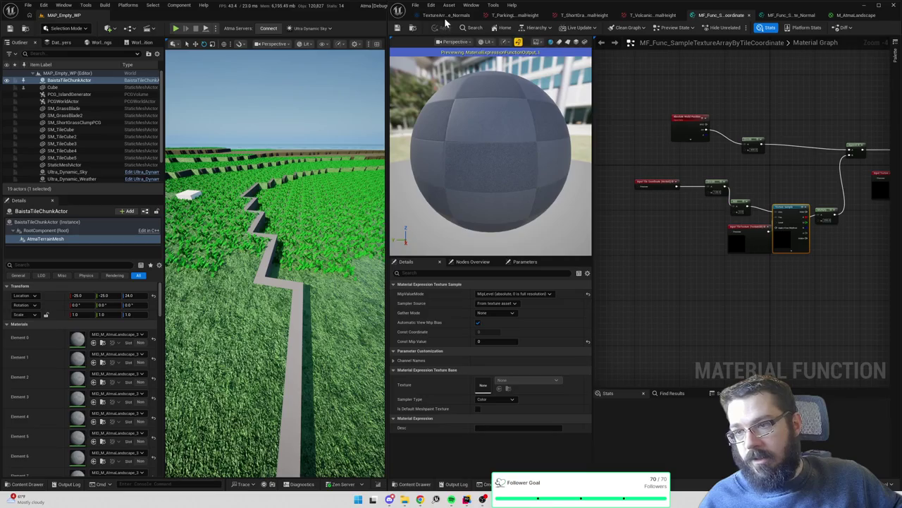
# Review the Normals texture array, re-apply M_AtmaLandscape, dismiss the compile warning, and open the Normal function
pyautogui.click(433, 17)
pyautogui.moveTo(393, 139); pyautogui.dragTo(296, 132)
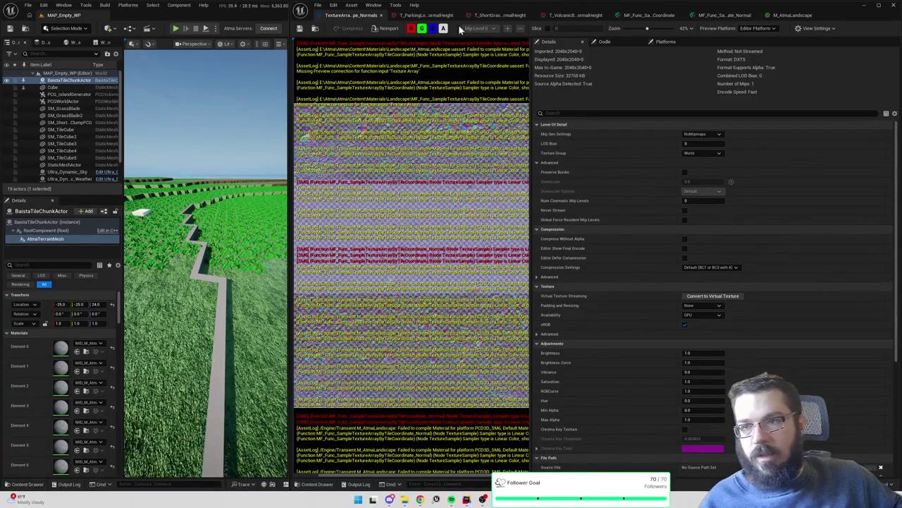
pyautogui.click(650, 16)
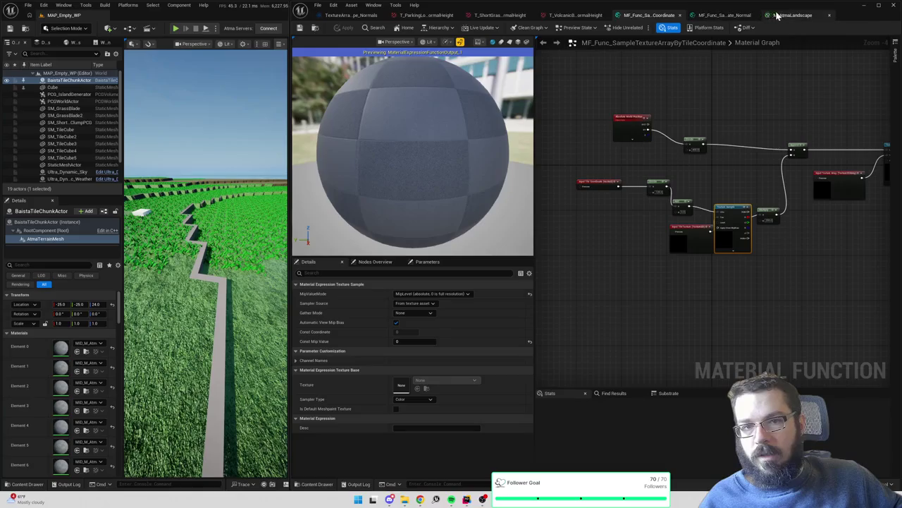
pyautogui.click(786, 16)
pyautogui.click(340, 27)
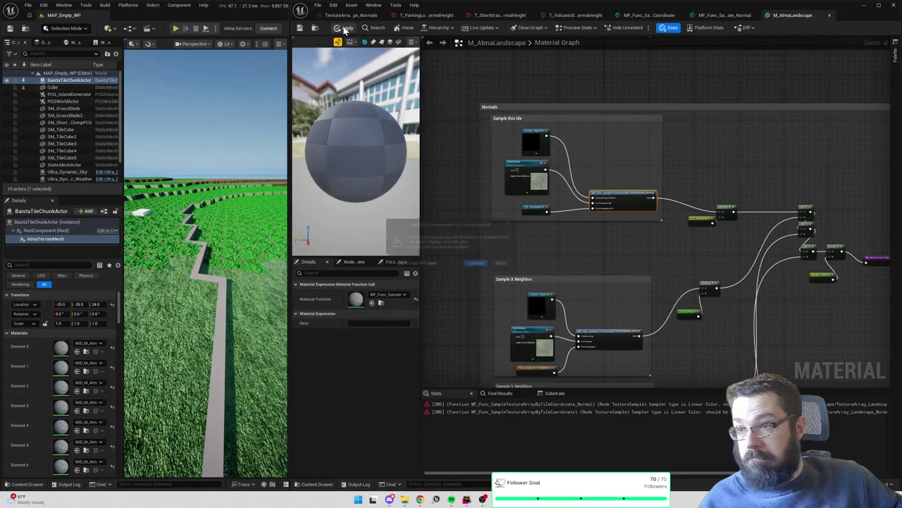
pyautogui.click(517, 222)
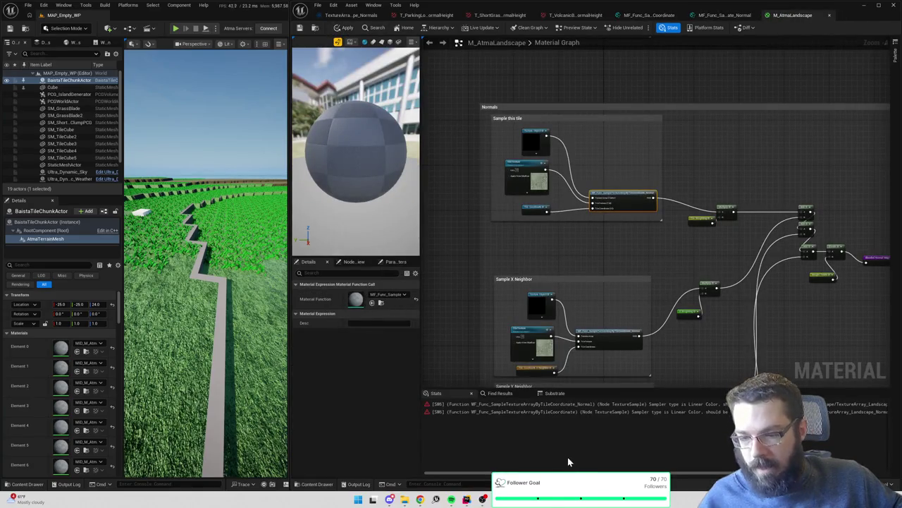
pyautogui.doubleClick(588, 413)
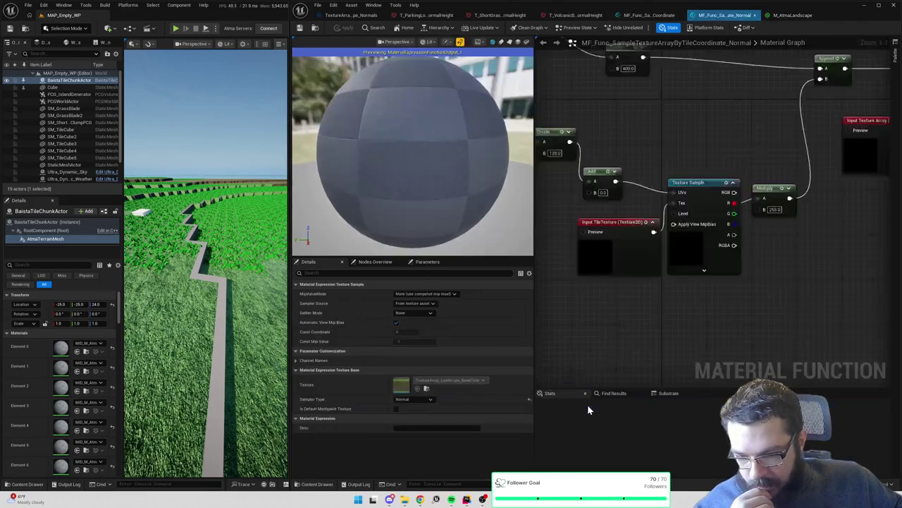
# Set the function's Texture Sample sampler type to Linear Color and apply
pyautogui.scroll(-1, 695, 268)
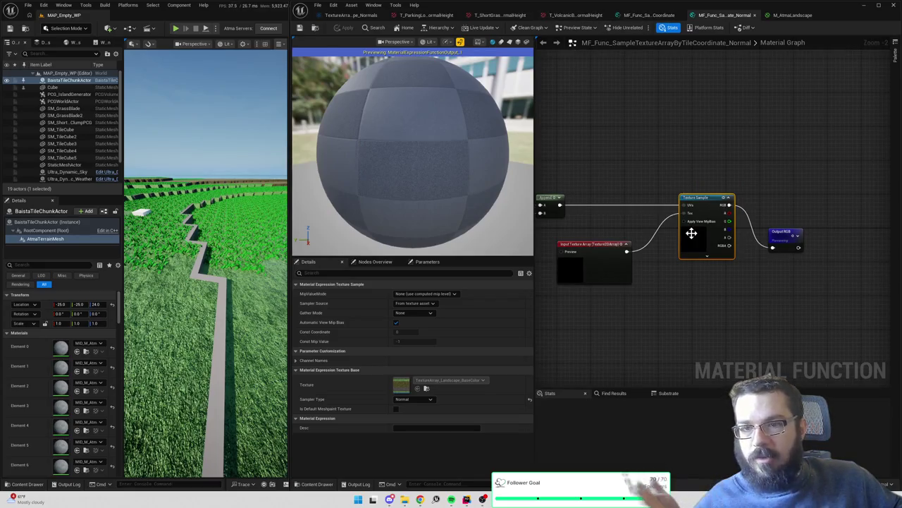
pyautogui.click(424, 399)
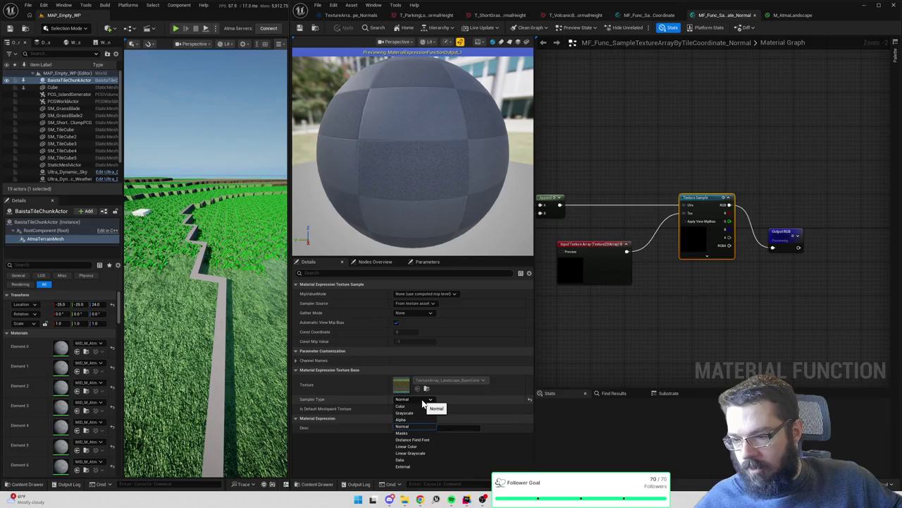
pyautogui.click(421, 447)
pyautogui.click(344, 30)
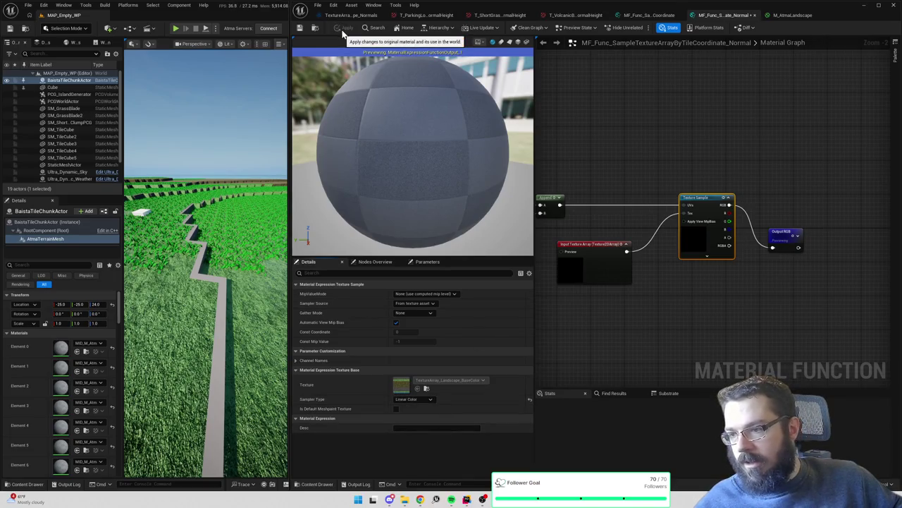
# Jump to the Texture Sample named in M_AtmaLandscape's warning, set its sampler to Color, and apply
pyautogui.click(791, 15)
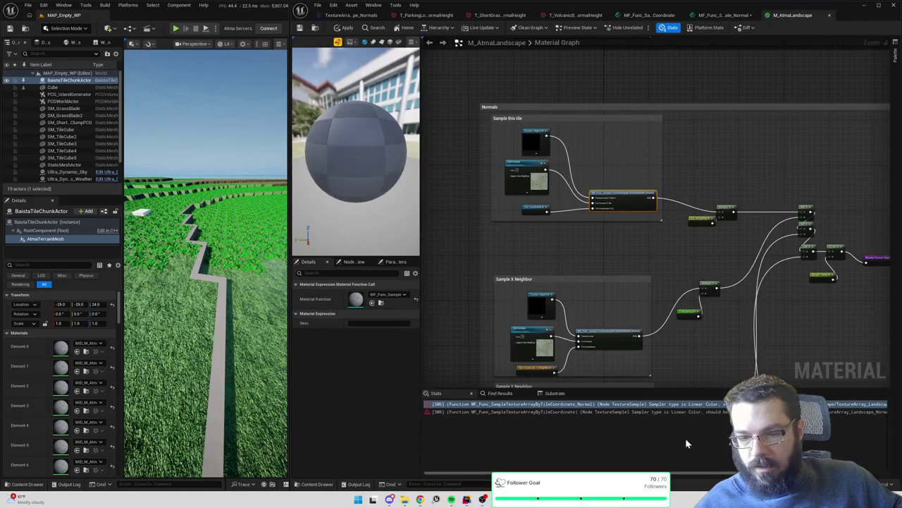
pyautogui.moveTo(679, 478); pyautogui.dragTo(783, 478)
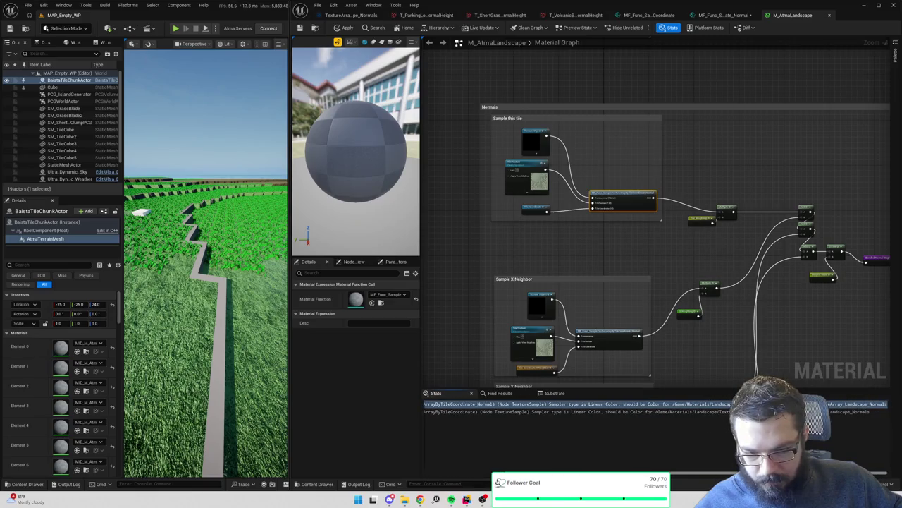
pyautogui.doubleClick(710, 406)
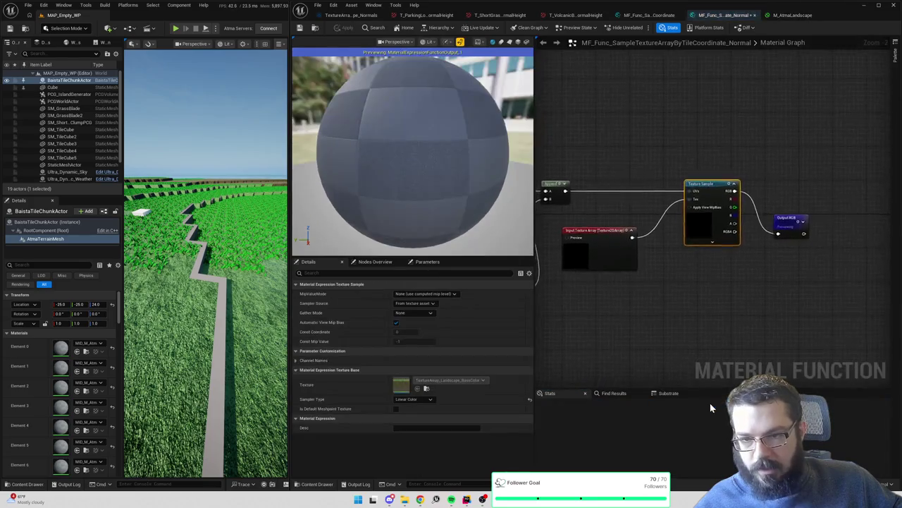
pyautogui.click(416, 399)
pyautogui.click(410, 410)
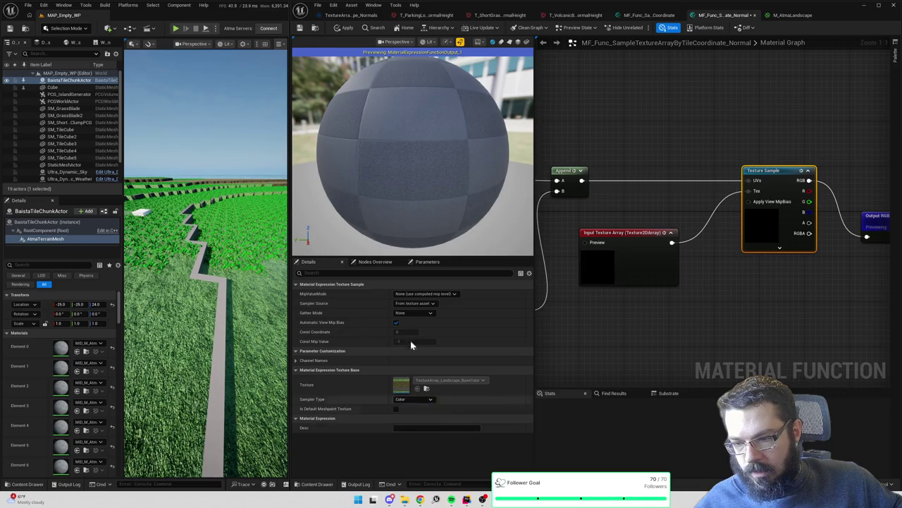
pyautogui.click(343, 27)
# Set the Sample X and Sample Y Neighbor texture objects' sampler type to Normal
pyautogui.click(300, 29)
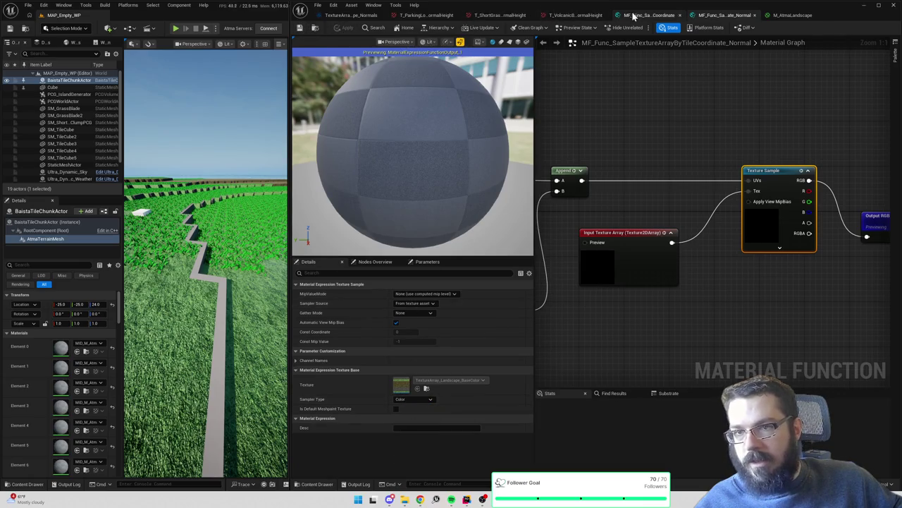
pyautogui.click(629, 14)
pyautogui.click(797, 14)
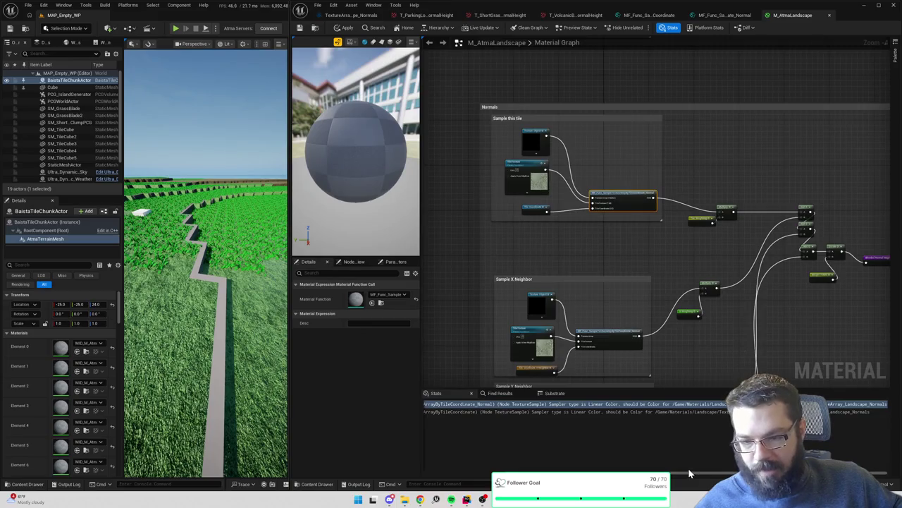
pyautogui.hscroll(-1, 682, 478)
pyautogui.hscroll(1, 683, 479)
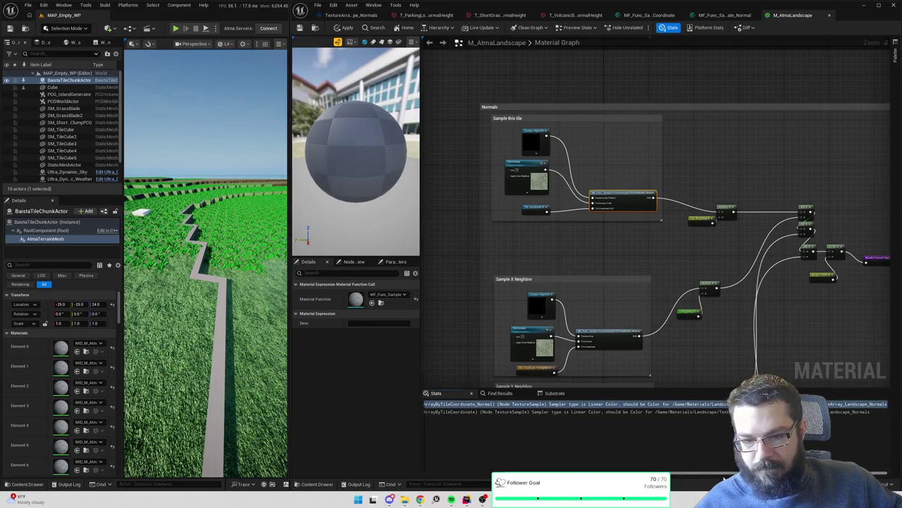
pyautogui.click(536, 141)
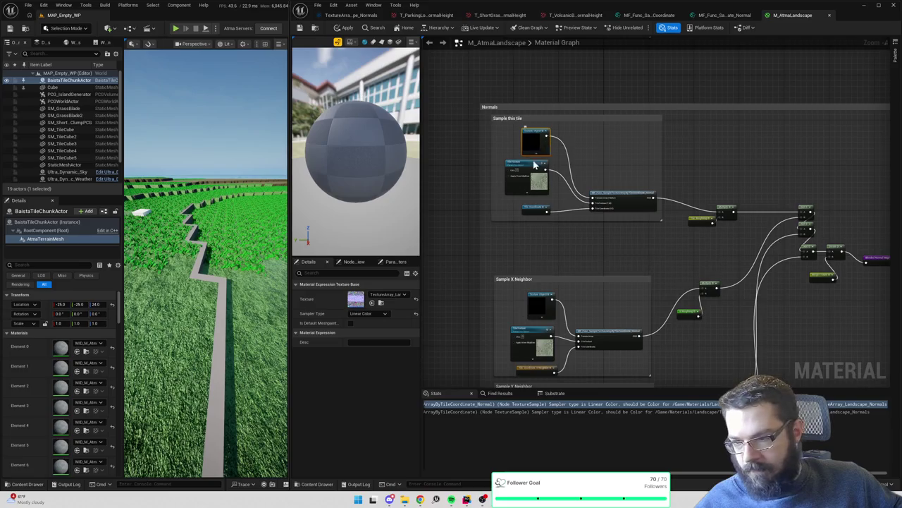
pyautogui.scroll(3, 569, 204)
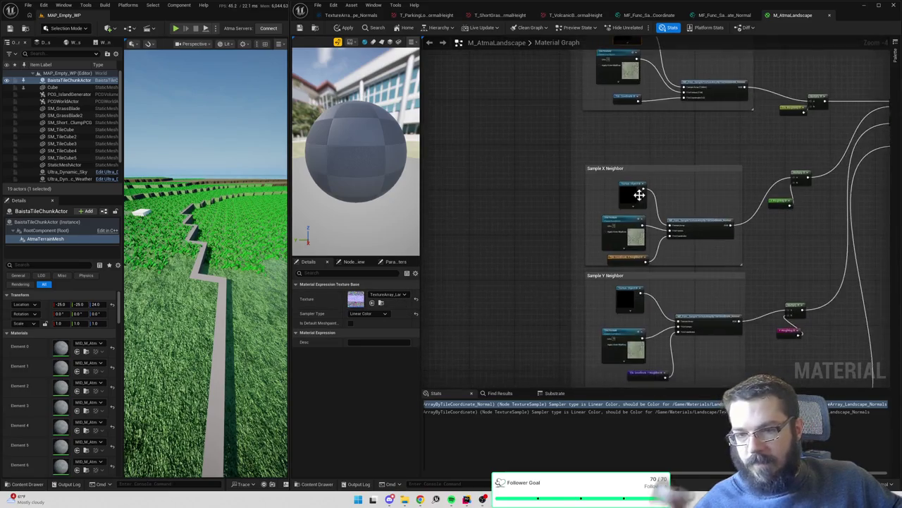
pyautogui.click(633, 193)
pyautogui.keyDown('ctrl'); pyautogui.click(631, 298); pyautogui.keyUp('ctrl')
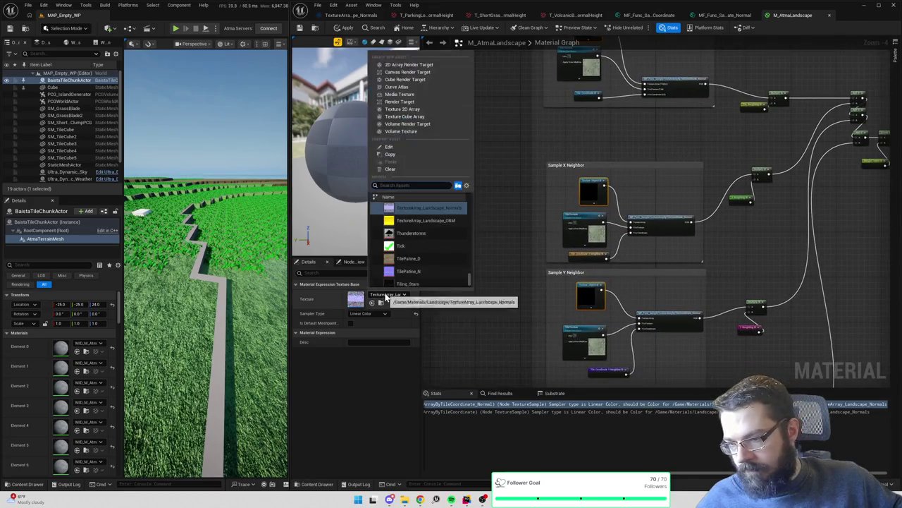
pyautogui.click(370, 314)
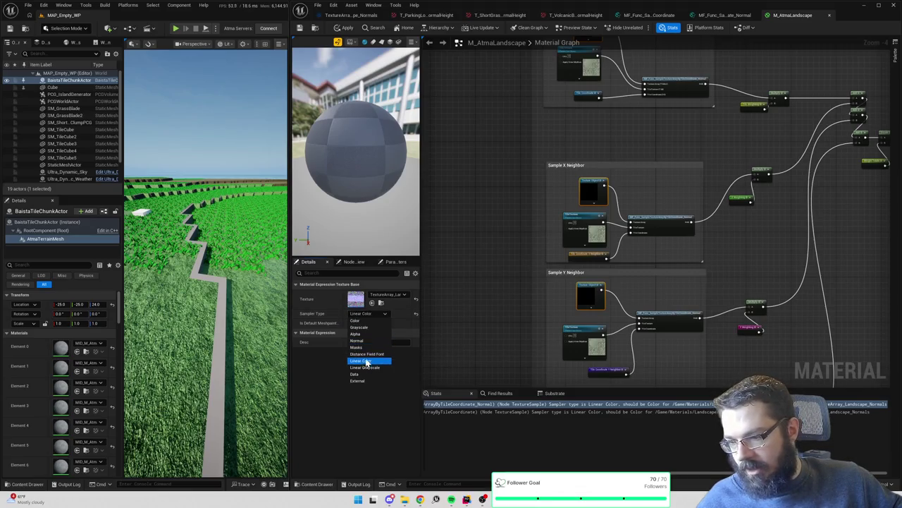
pyautogui.click(367, 342)
# After the failed apply, set the texture array node's sampler type to Color and apply again
pyautogui.click(346, 28)
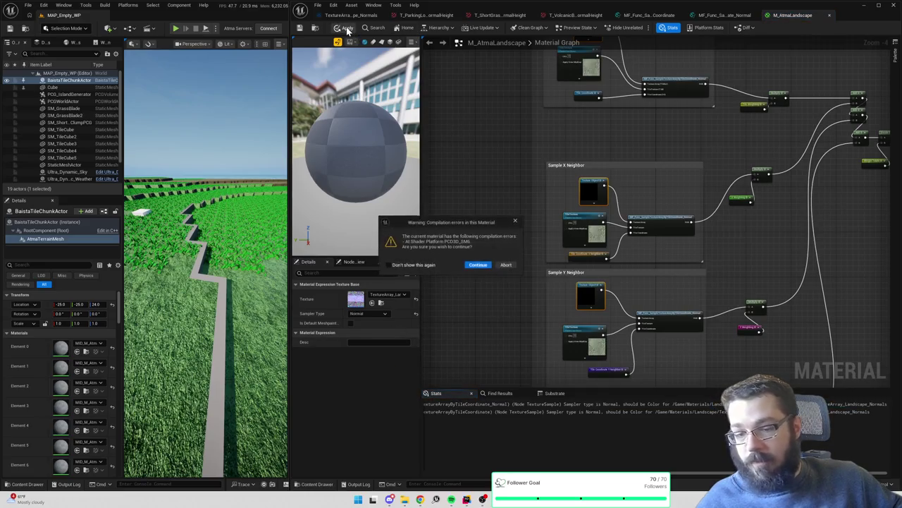
pyautogui.click(516, 222)
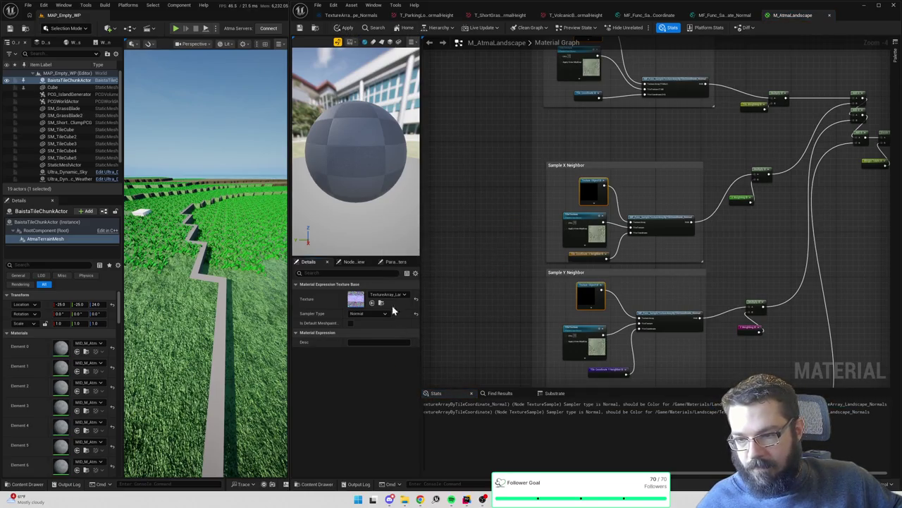
pyautogui.click(365, 314)
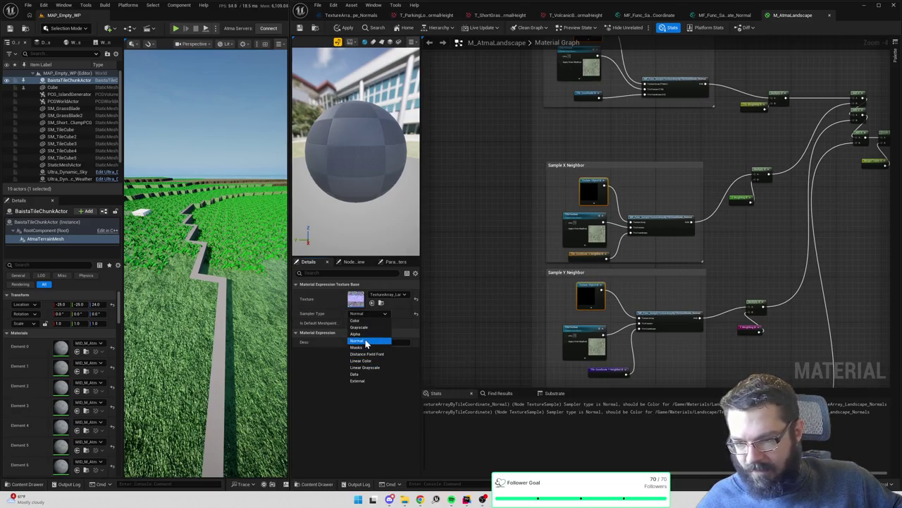
pyautogui.click(365, 321)
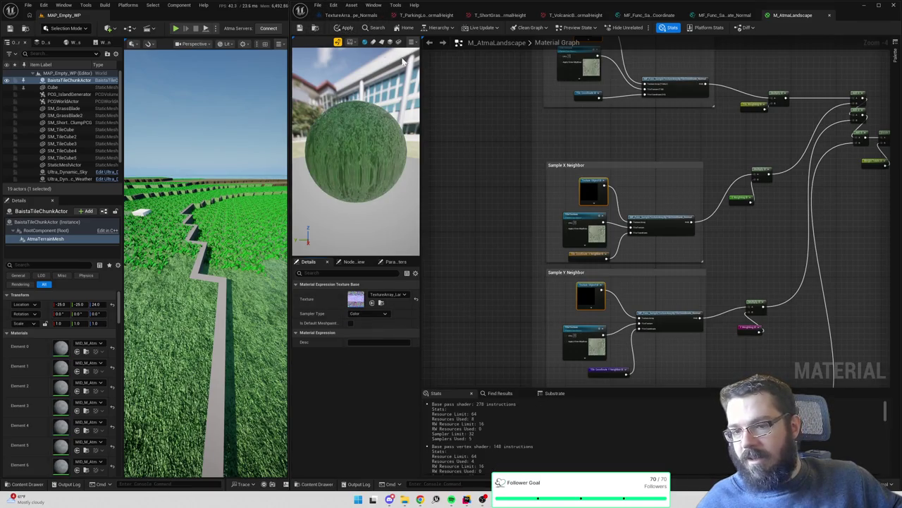
pyautogui.click(344, 28)
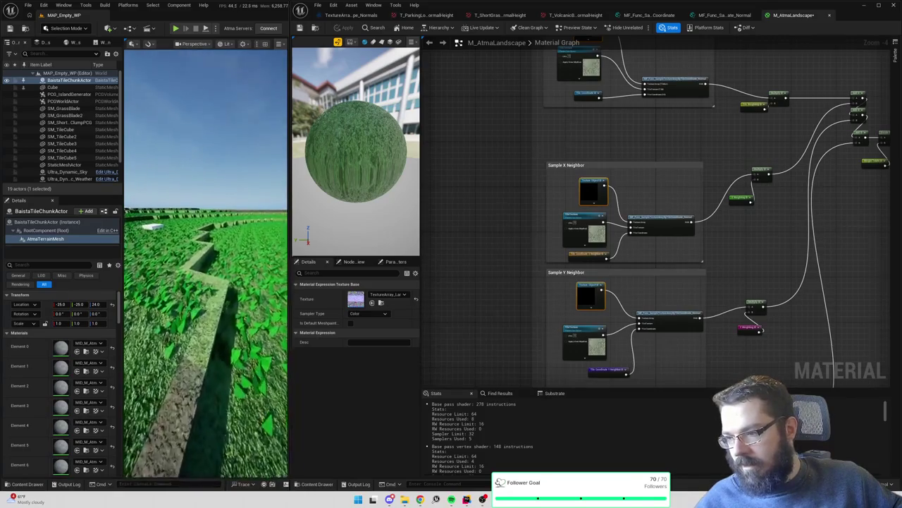
# Switch the Sample XY Neighbor texture array node from Linear Color to Color and apply to the landscape
pyautogui.moveTo(738, 251); pyautogui.dragTo(691, 84)
pyautogui.click(554, 271)
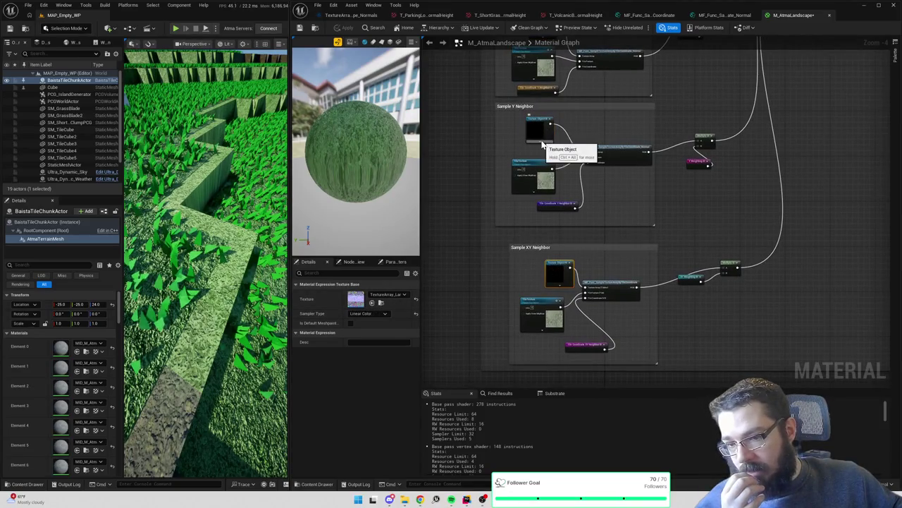
pyautogui.click(632, 164)
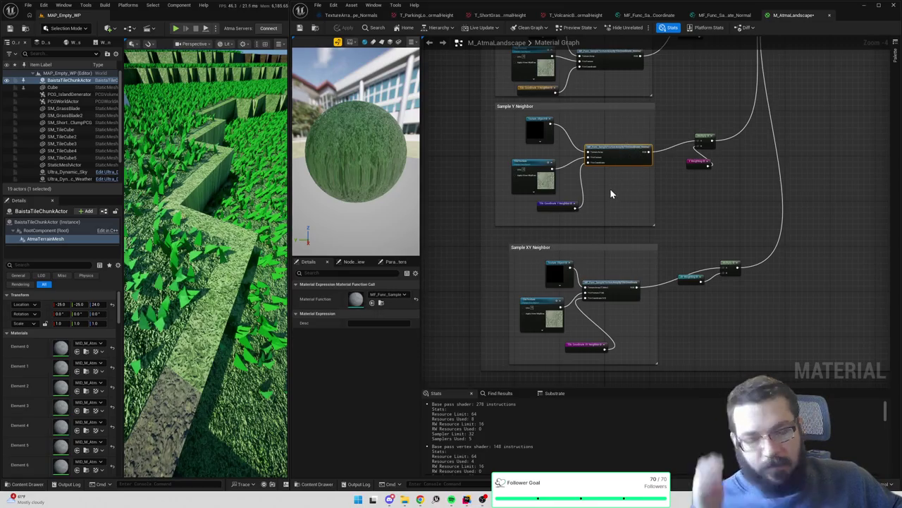
pyautogui.click(555, 275)
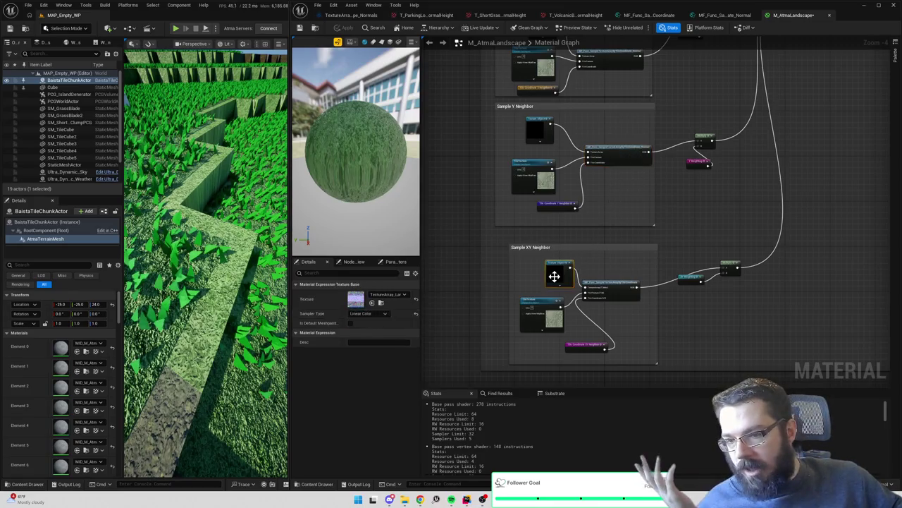
pyautogui.click(375, 311)
pyautogui.click(373, 319)
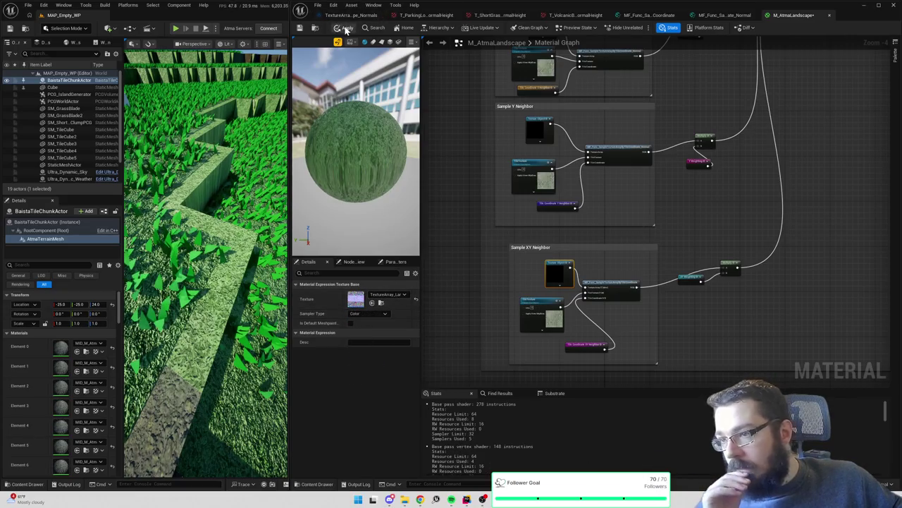
pyautogui.click(345, 28)
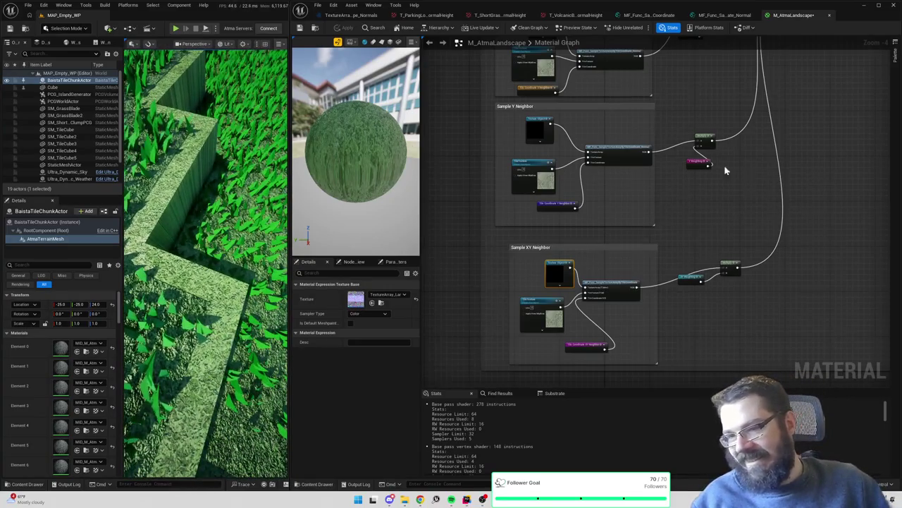
pyautogui.moveTo(744, 179); pyautogui.dragTo(761, 272)
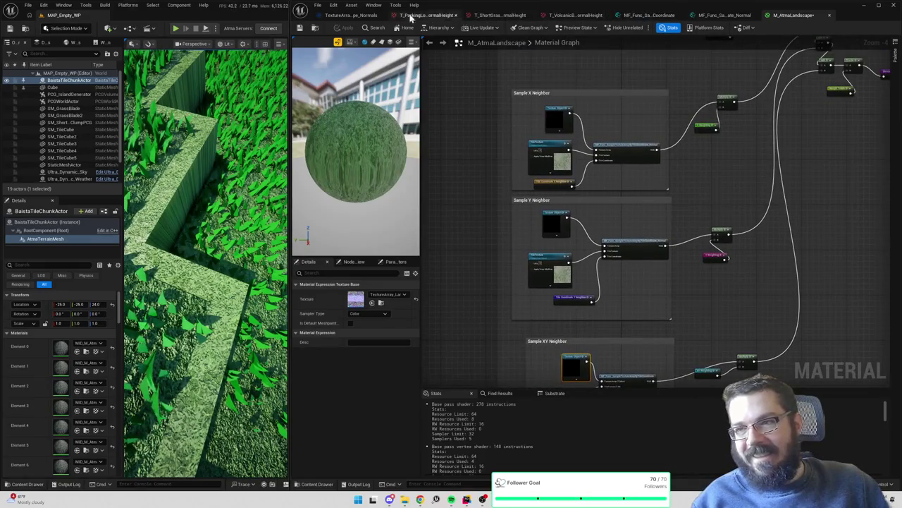
# Toggle sRGB on TextureArray_Landscape_Normals, save it, and browse to it in the Content Browser
pyautogui.click(352, 18)
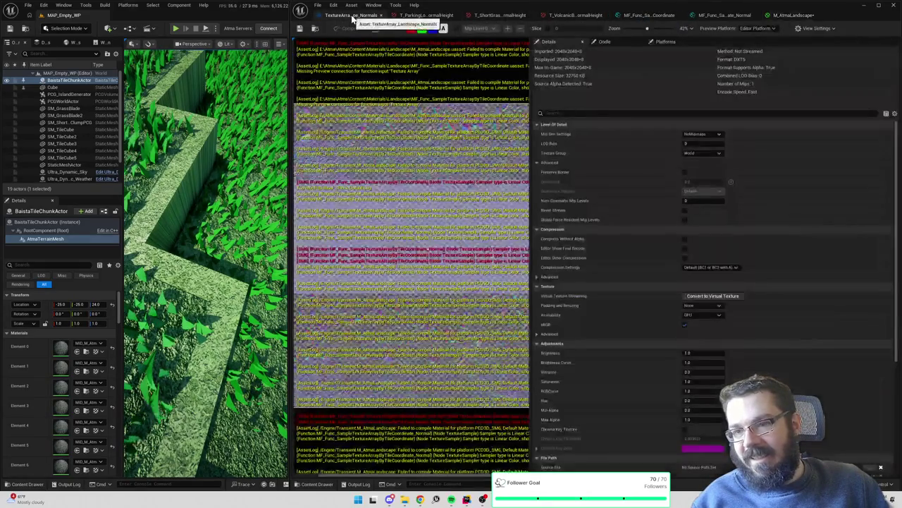
pyautogui.scroll(-2, 652, 282)
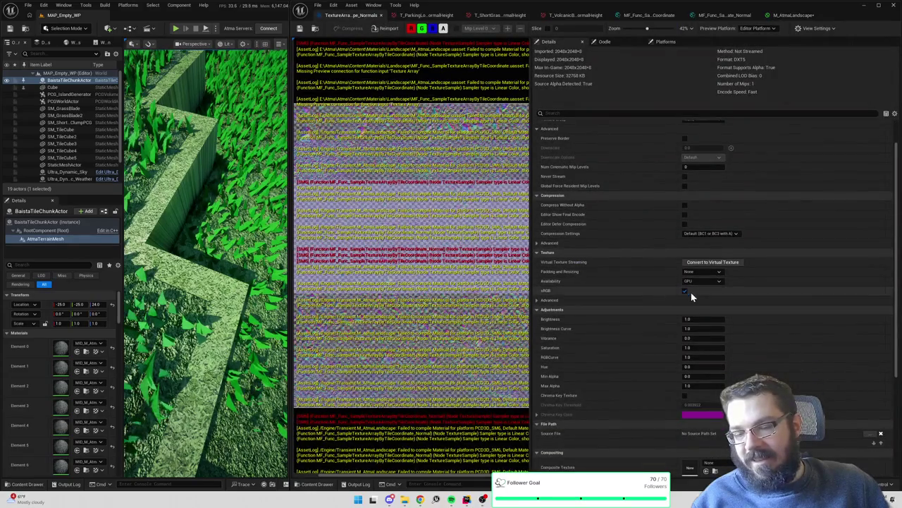
pyautogui.click(685, 291)
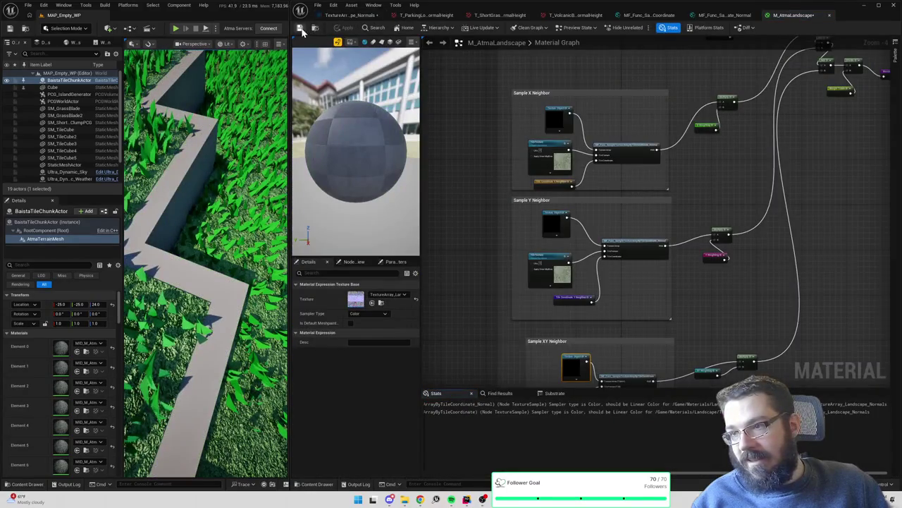
pyautogui.click(352, 15)
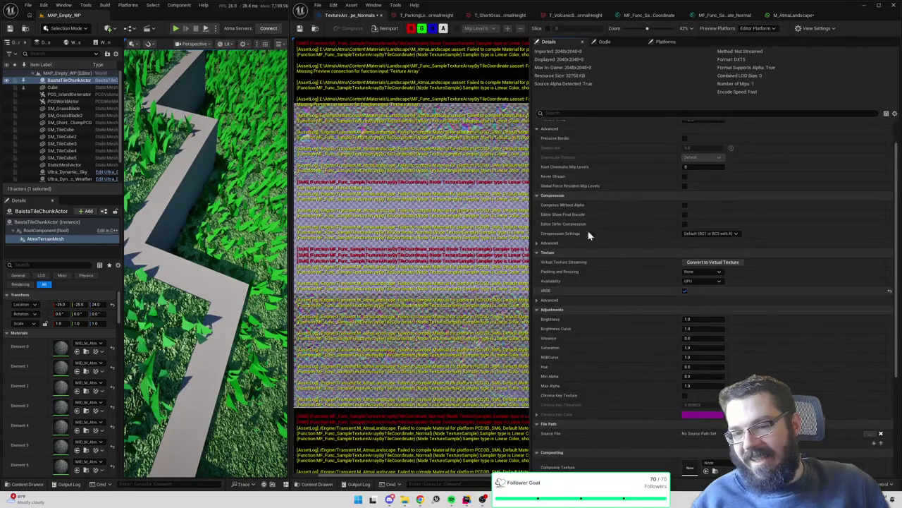
pyautogui.click(299, 28)
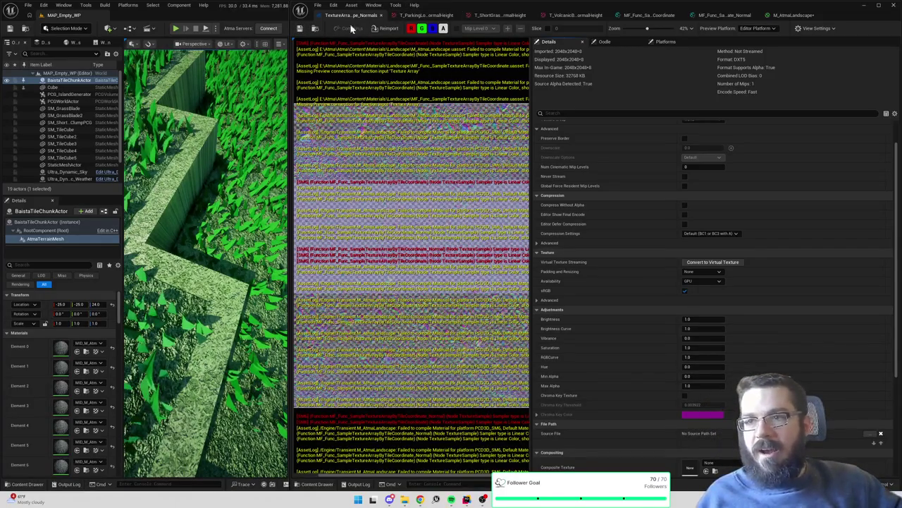
pyautogui.click(316, 29)
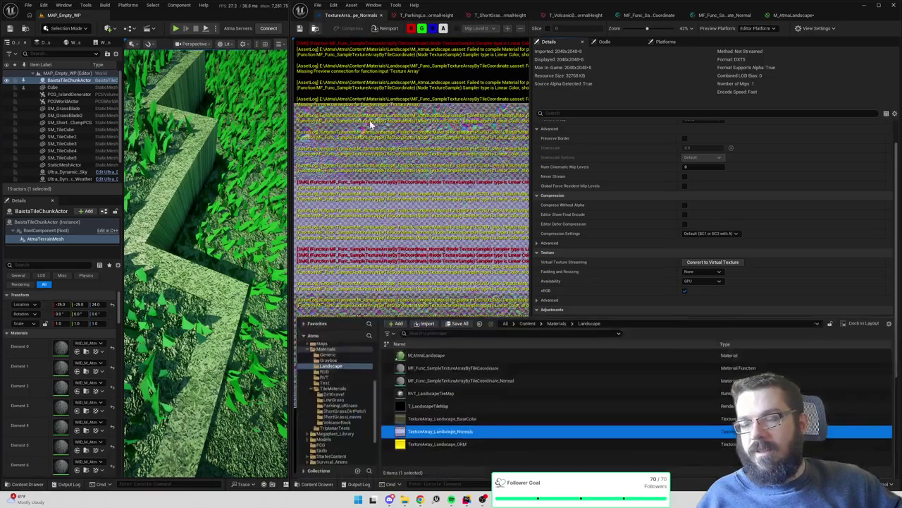
# Open M_TileMaster via a 'parkle_mastertile' search and inspect its TileSize and OcclusionRoughnessMetallic sampler settings
pyautogui.click(527, 324)
pyautogui.click(459, 333)
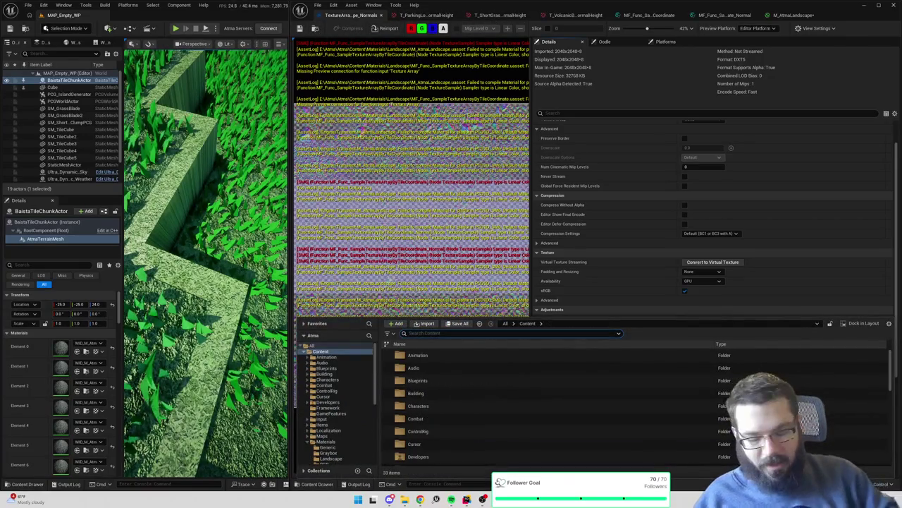
pyautogui.write('parking')
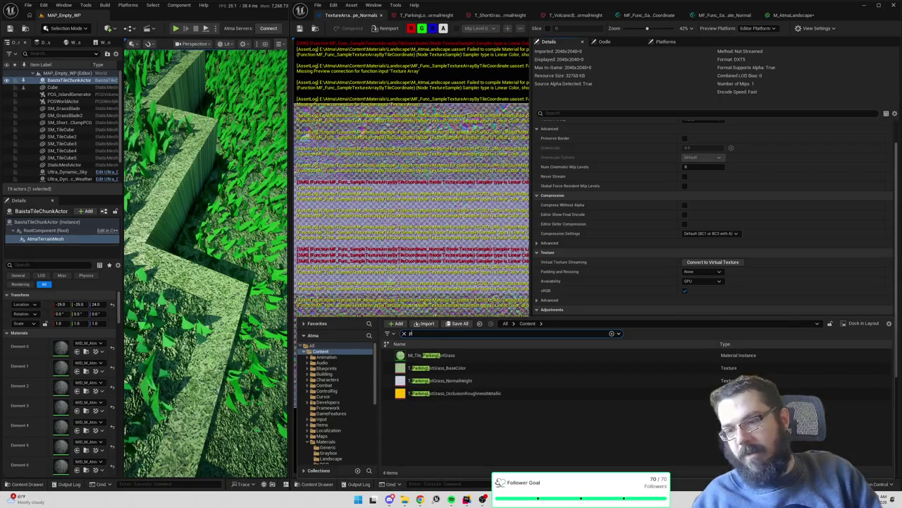
pyautogui.write('le_master')
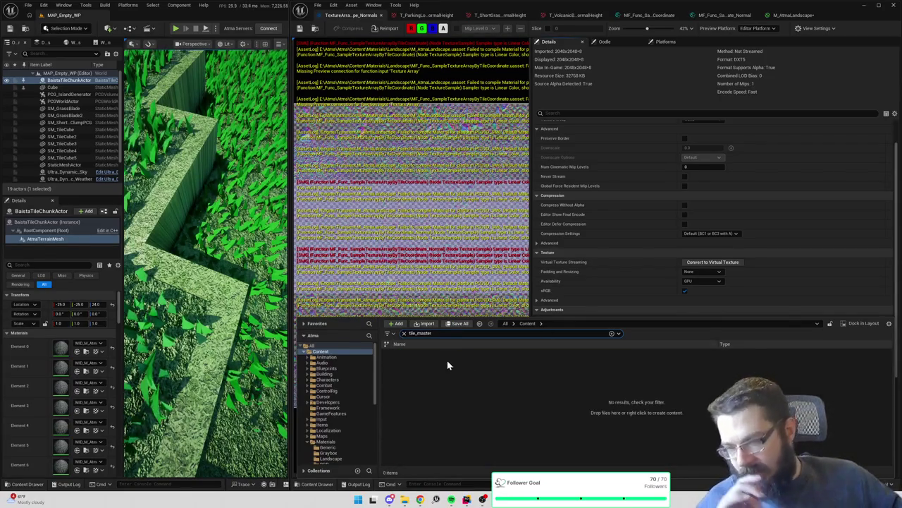
pyautogui.press('BackSpace')
pyautogui.press('BackSpace')
pyautogui.press('BackSpace')
pyautogui.press('BackSpace')
pyautogui.press('BackSpace')
pyautogui.press('BackSpace')
pyautogui.press('BackSpace')
pyautogui.write('m')
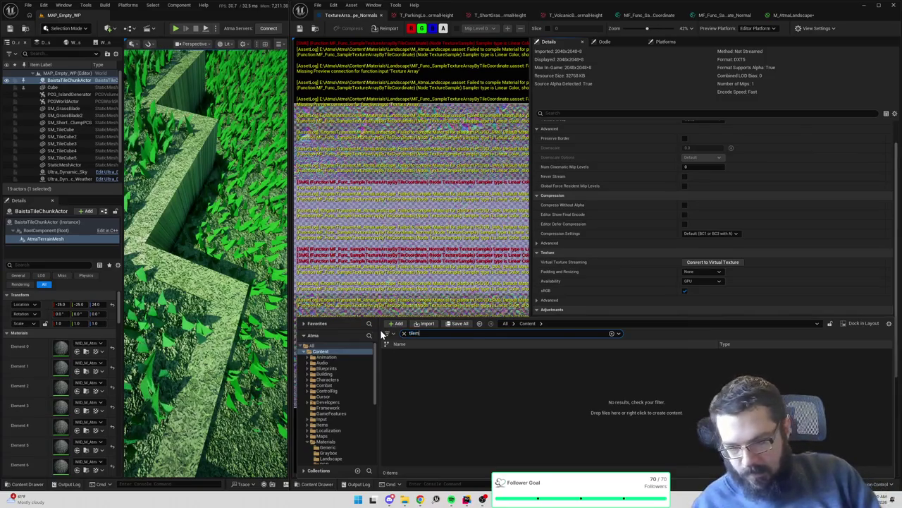
pyautogui.click(447, 371)
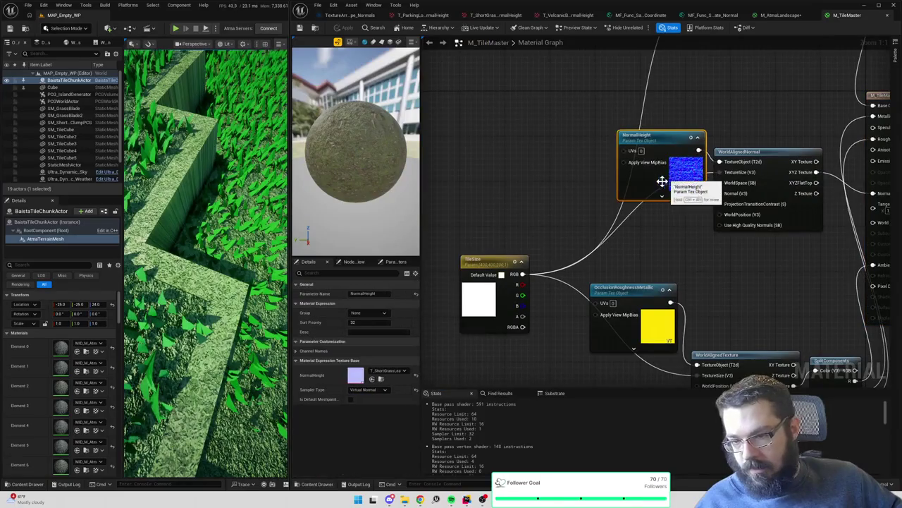
pyautogui.click(487, 268)
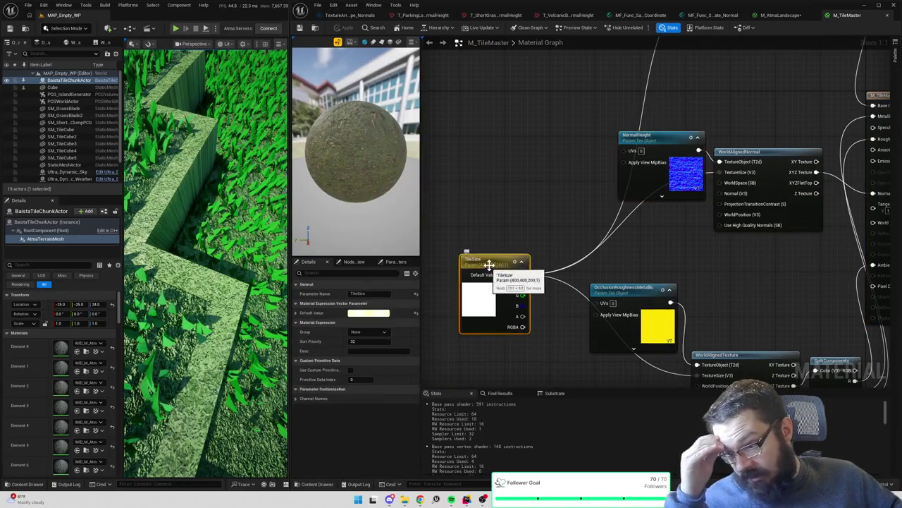
pyautogui.click(639, 299)
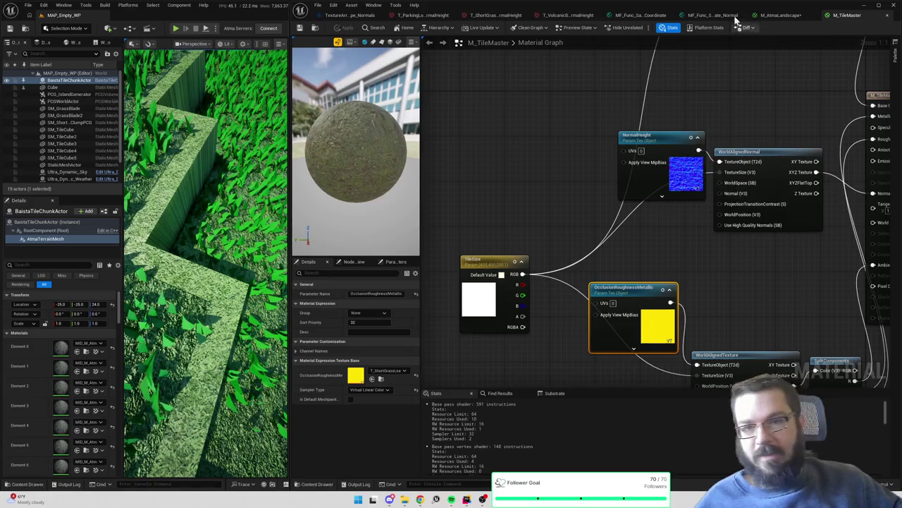
pyautogui.click(781, 15)
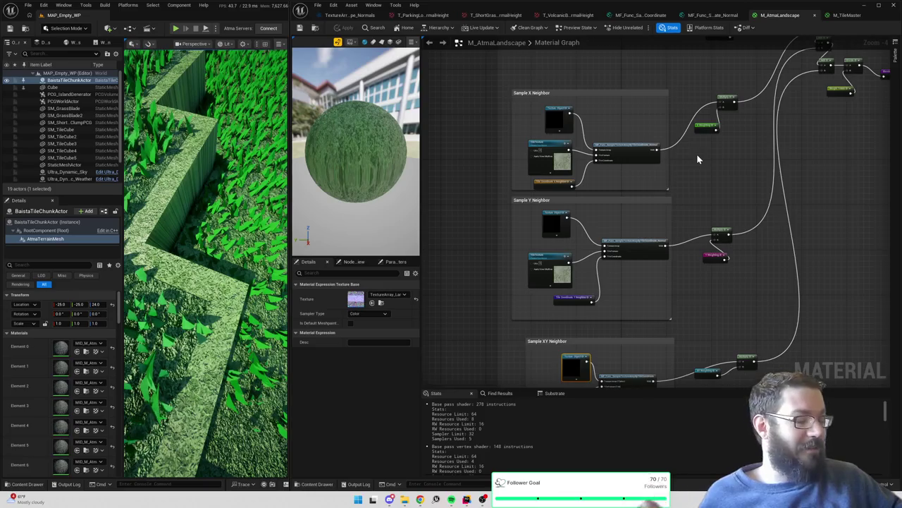
# Locate the Normals 'Sample this tile' Texture Object and open its texture array in the editor
pyautogui.scroll(3, 584, 258)
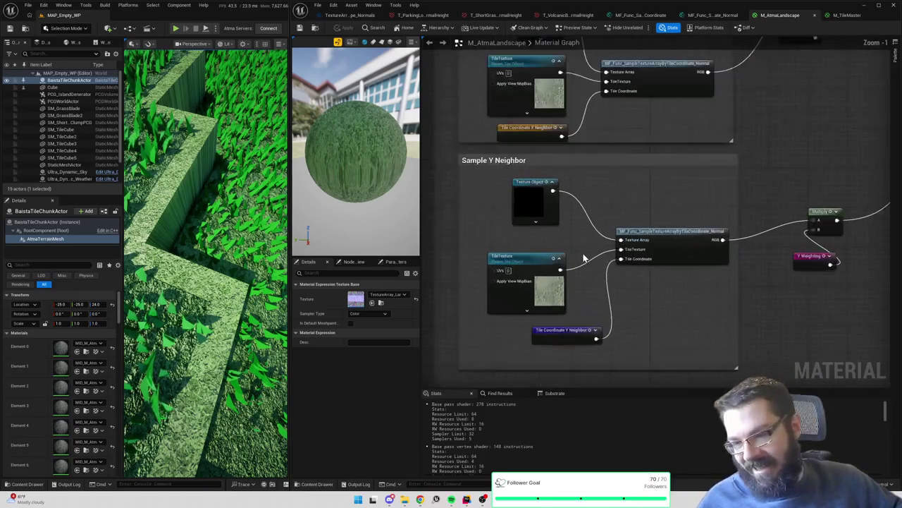
pyautogui.click(630, 243)
pyautogui.moveTo(558, 300)
pyautogui.mouseDown()
pyautogui.moveTo(528, 289)
pyautogui.moveTo(546, 289)
pyautogui.mouseUp()
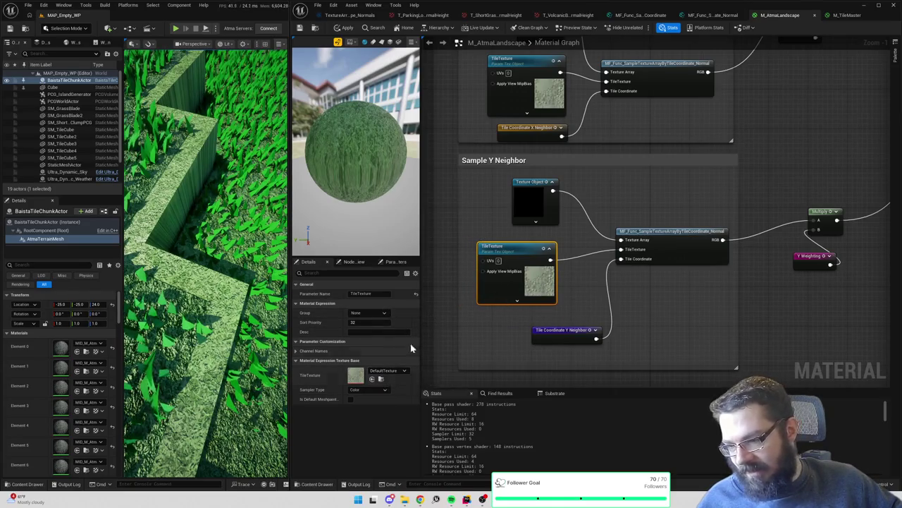
pyautogui.scroll(-5, 603, 284)
pyautogui.scroll(4, 596, 156)
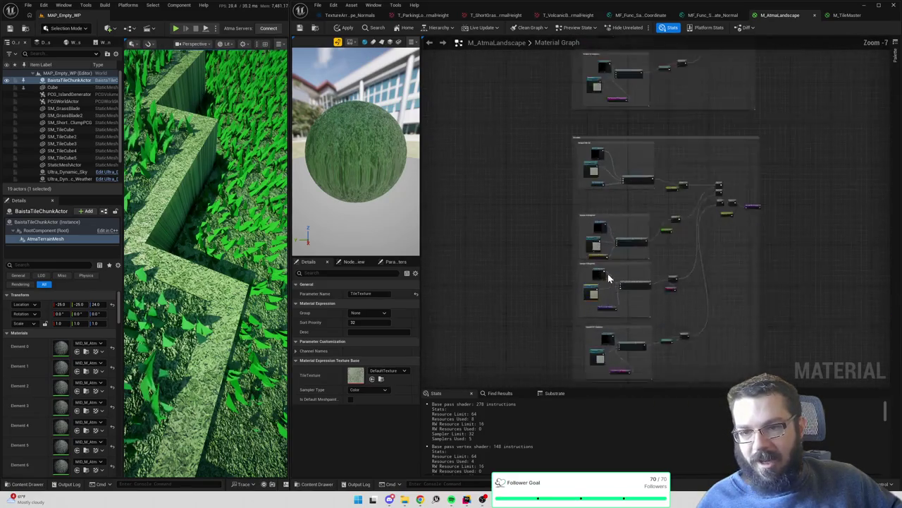
pyautogui.click(593, 112)
pyautogui.click(596, 156)
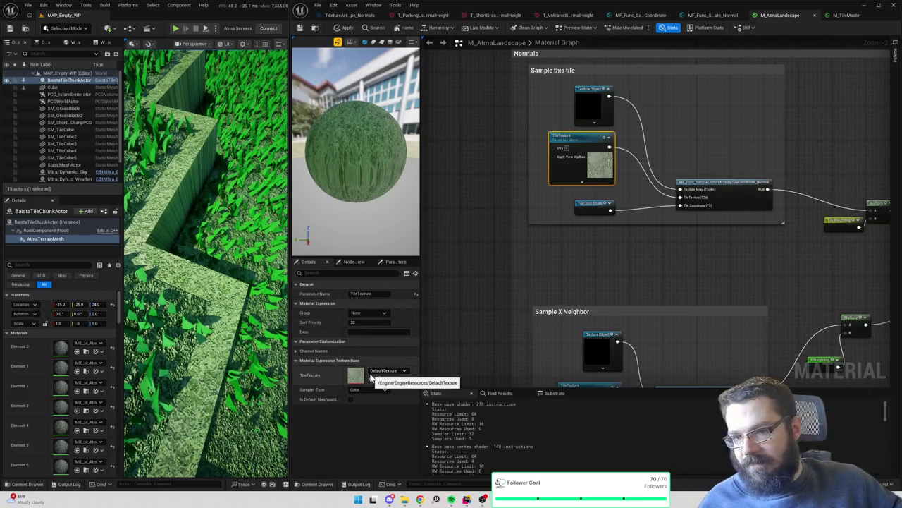
pyautogui.click(593, 104)
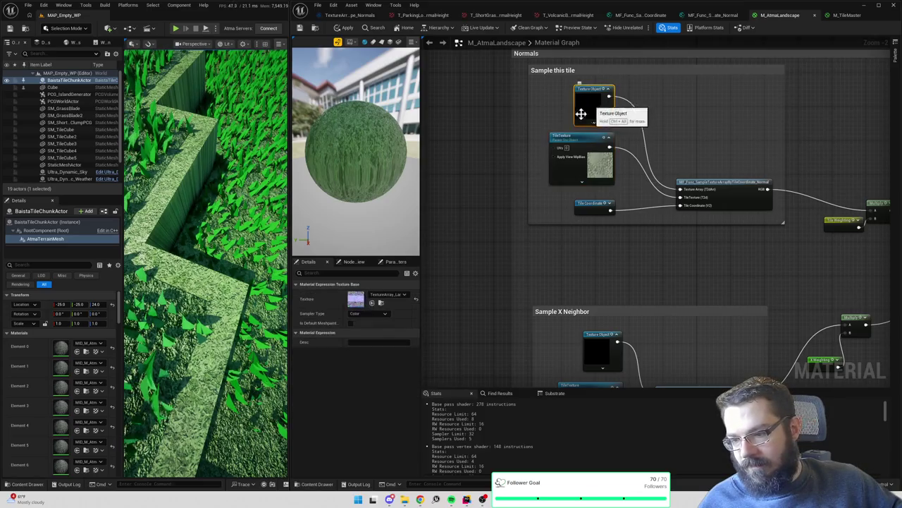
pyautogui.doubleClick(362, 302)
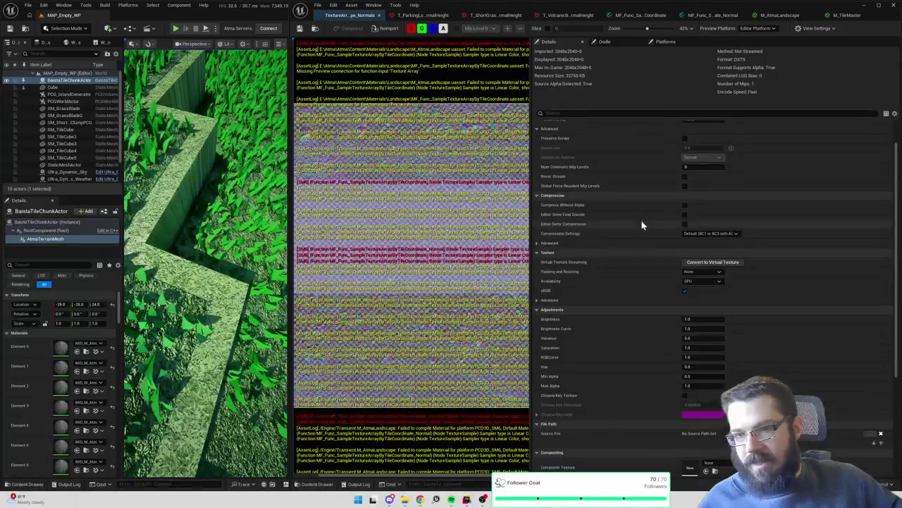
pyautogui.scroll(1, 644, 228)
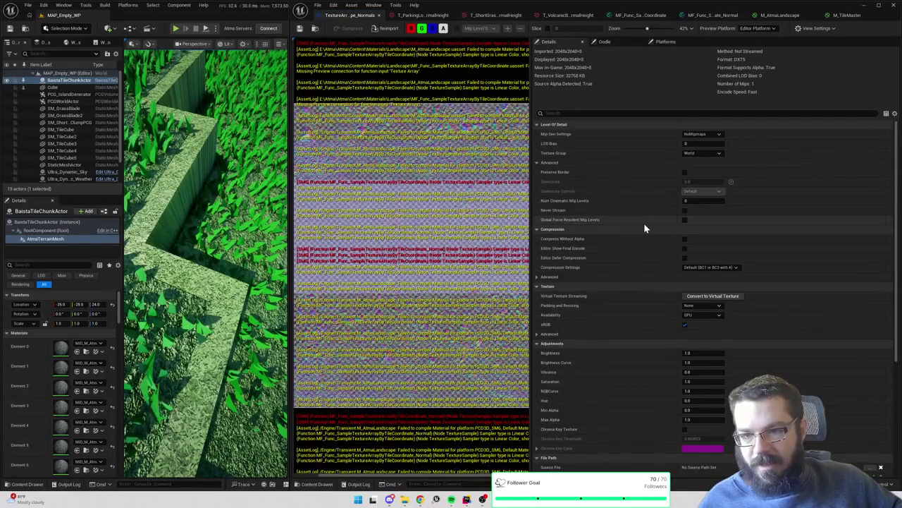
pyautogui.click(316, 31)
pyautogui.click(527, 323)
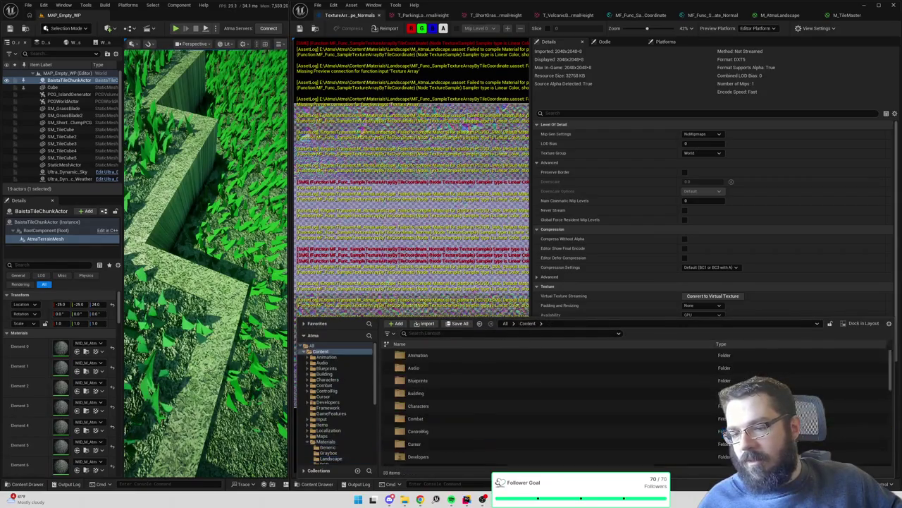
pyautogui.write('parkingl')
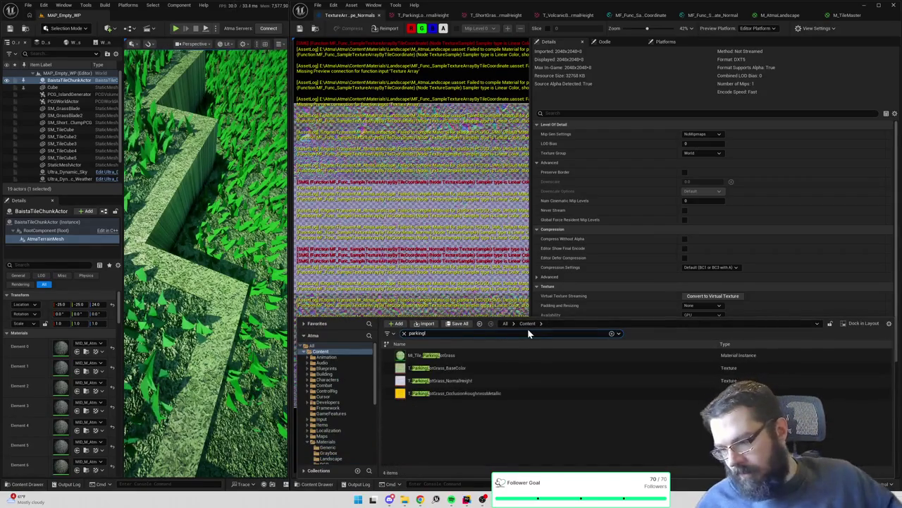
pyautogui.doubleClick(476, 381)
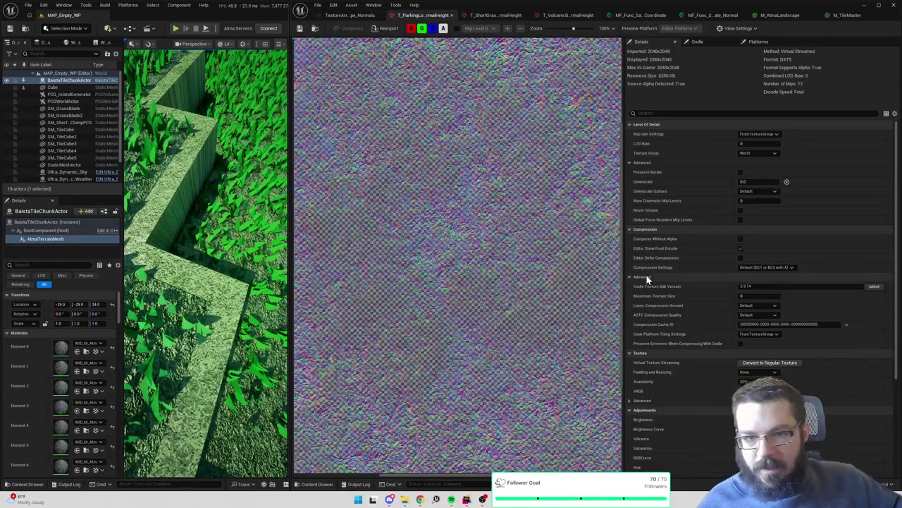
pyautogui.scroll(-5, 647, 279)
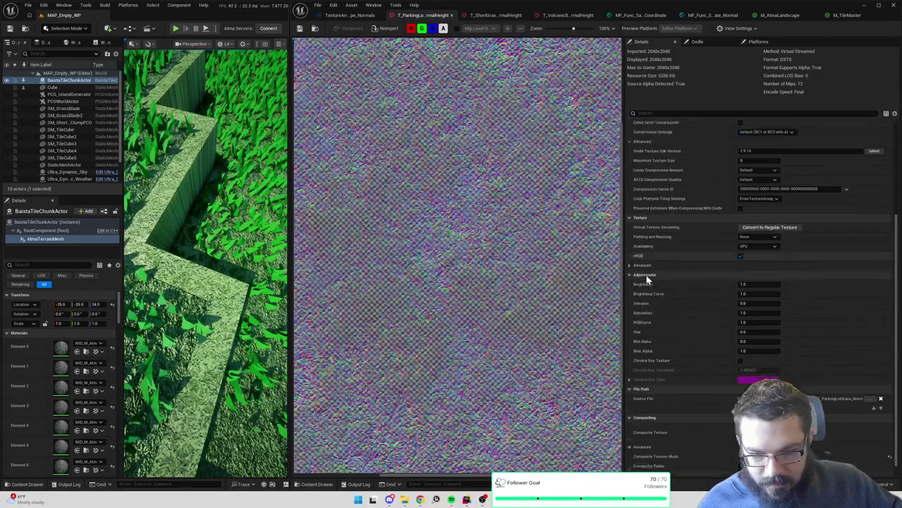
pyautogui.scroll(5, 653, 281)
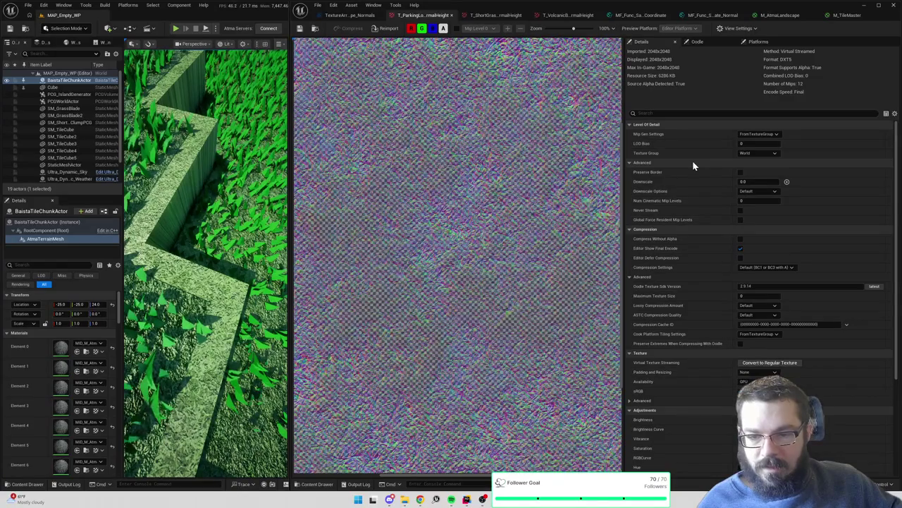
pyautogui.click(677, 111)
pyautogui.write('normal')
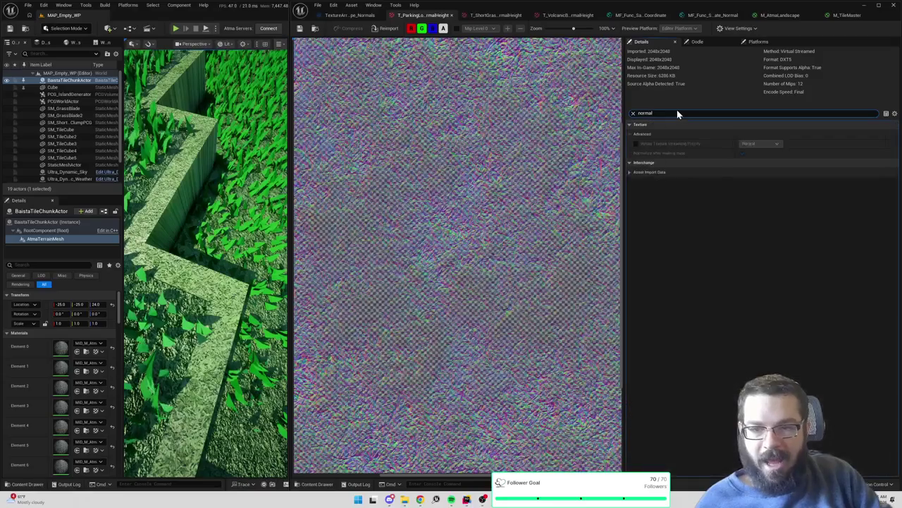
pyautogui.hotkey('ctrl', 'a')
pyautogui.press('BackSpace')
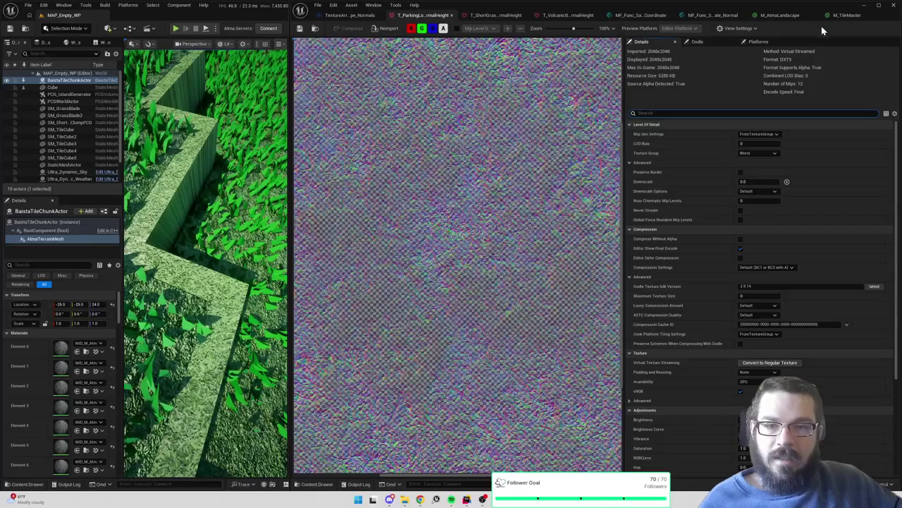
pyautogui.scroll(-2, 720, 216)
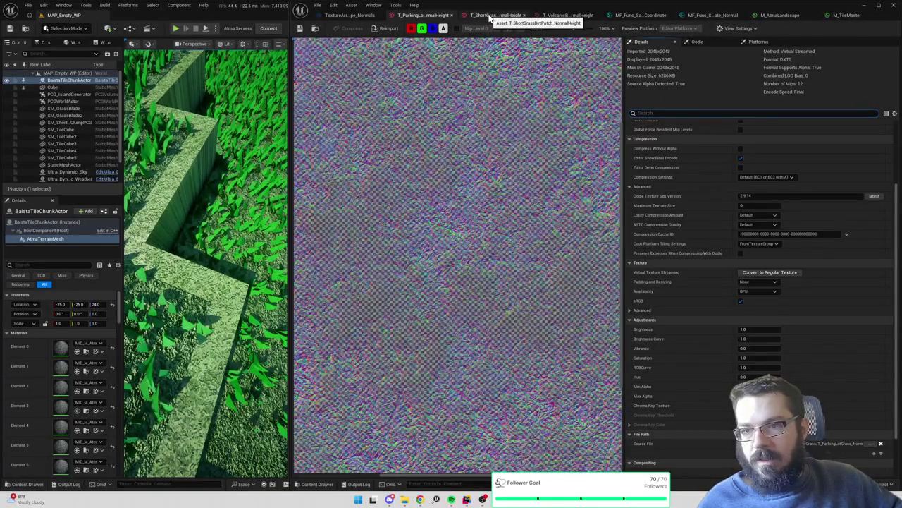
pyautogui.click(356, 14)
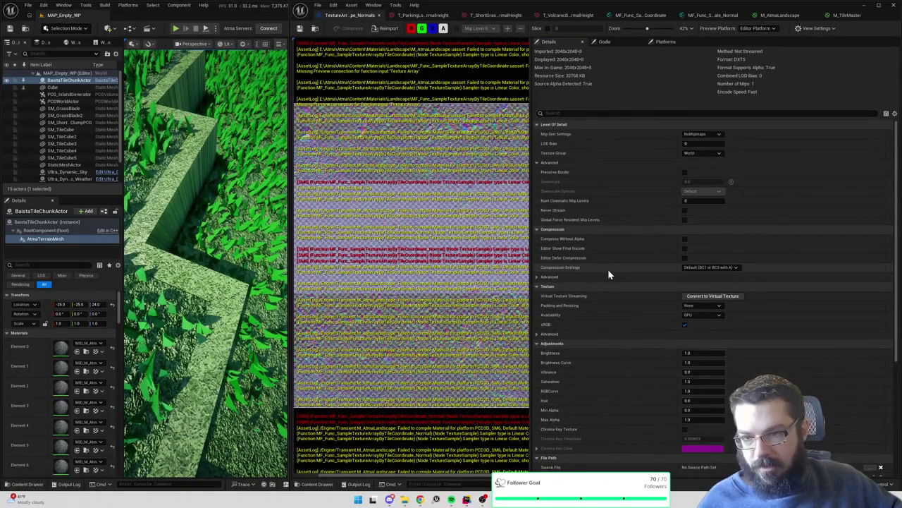
# Save TextureArray_Landscape_Normals, widen the error log, and close the texture array editor
pyautogui.scroll(-2, 609, 272)
pyautogui.click(299, 29)
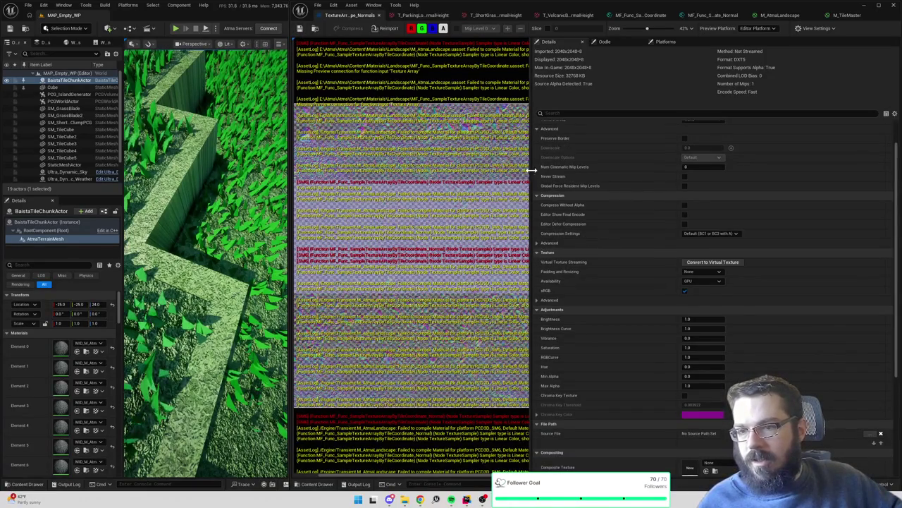
pyautogui.moveTo(532, 170)
pyautogui.mouseDown()
pyautogui.moveTo(762, 182)
pyautogui.moveTo(813, 194)
pyautogui.moveTo(773, 190)
pyautogui.mouseUp()
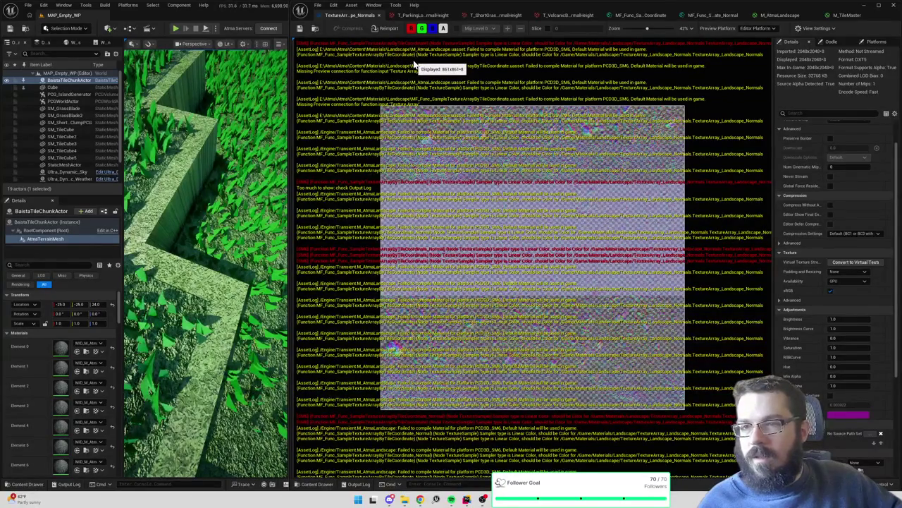
pyautogui.click(378, 15)
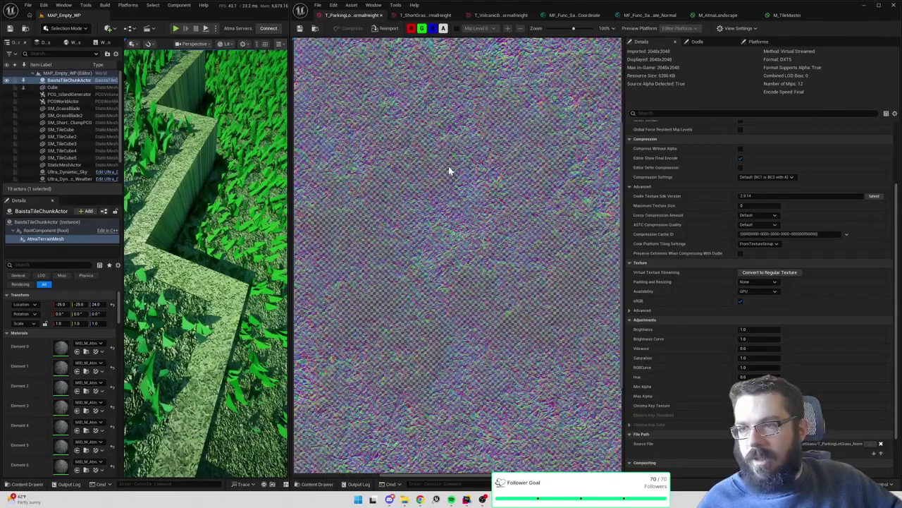
# Search the asset browser for 'texturearray' and open TextureArray_Landscape_Normals
pyautogui.hotkey('ctrl', 'b')
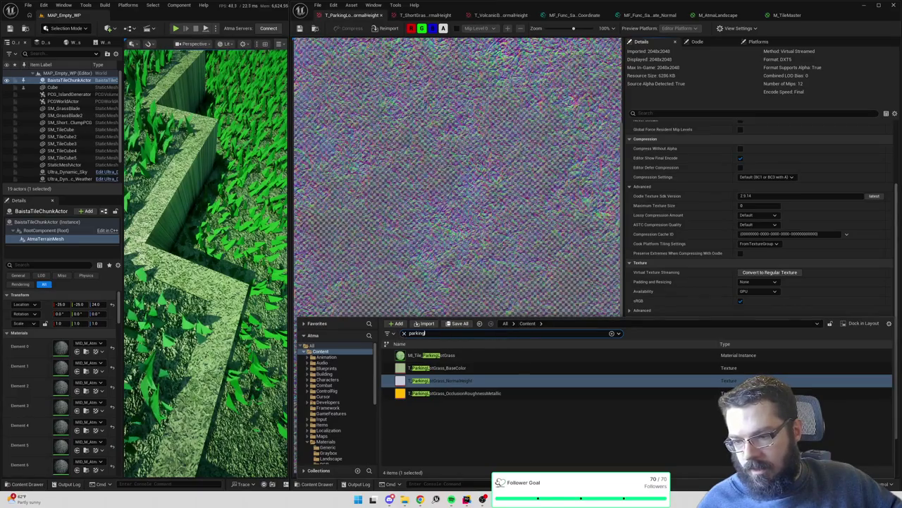
pyautogui.write('texturearray')
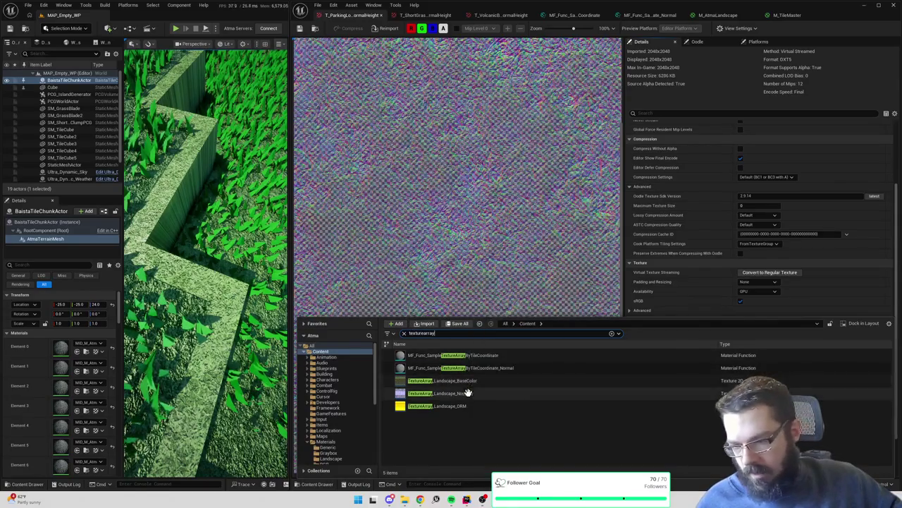
pyautogui.doubleClick(478, 395)
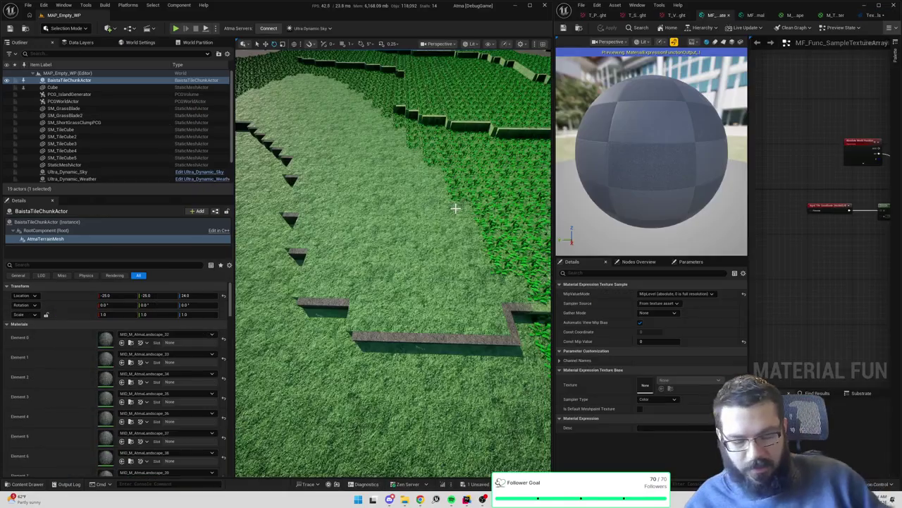
# Set the terrain's Location Z to 25 then 85, comparing Shader Complexity and Lit views
pyautogui.click(189, 295)
pyautogui.write('25')
pyautogui.press('Return')
pyautogui.write('85')
pyautogui.press('Return')
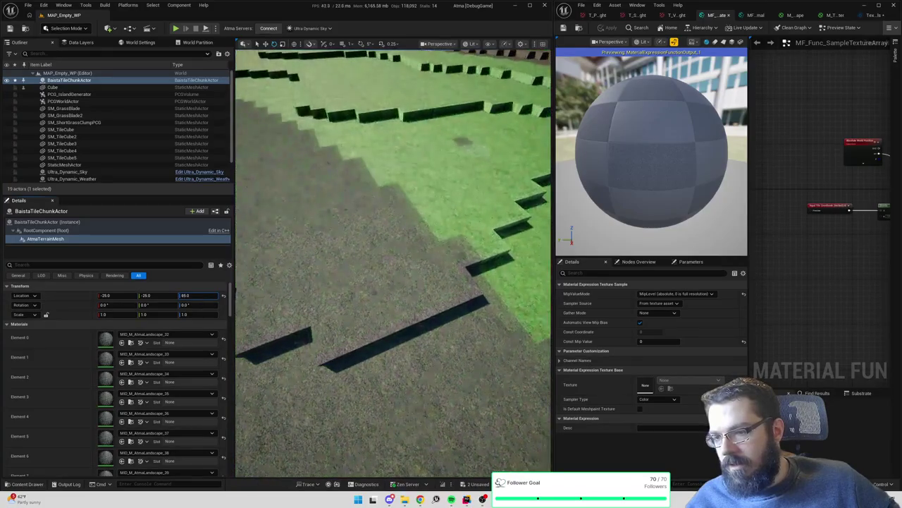
pyautogui.scroll(-2, 113, 381)
pyautogui.moveTo(433, 316); pyautogui.dragTo(433, 317)
pyautogui.hotkey('alt', '8')
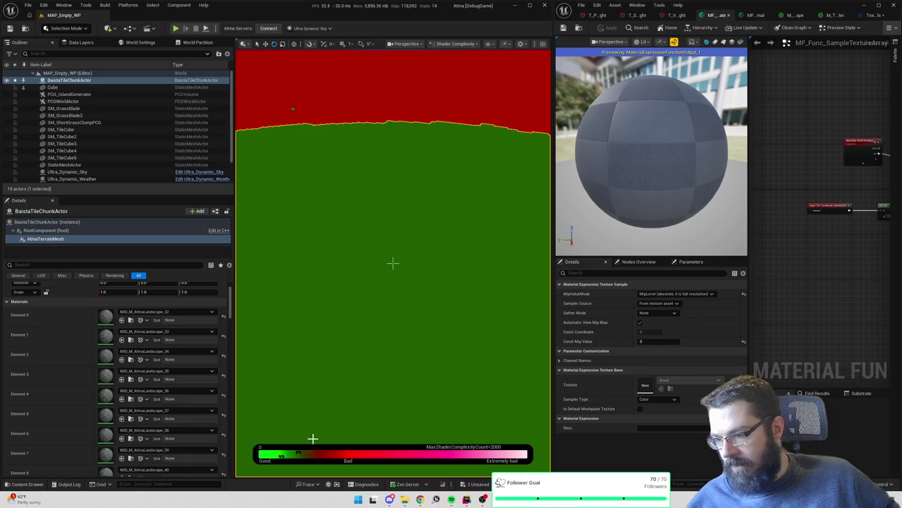
pyautogui.hotkey('alt', '4')
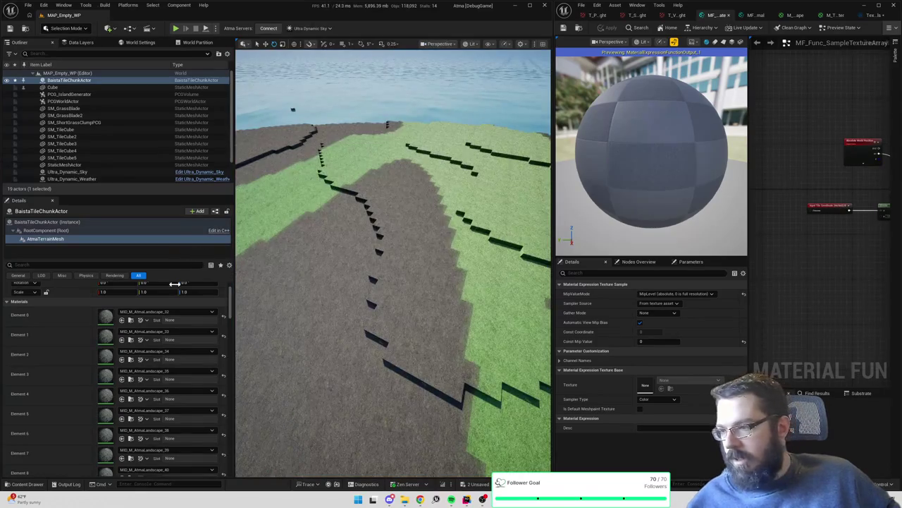
# Drop the terrain to Z 0 to check Shader Complexity, then restore Z 25 in Lit mode
pyautogui.scroll(2, 187, 291)
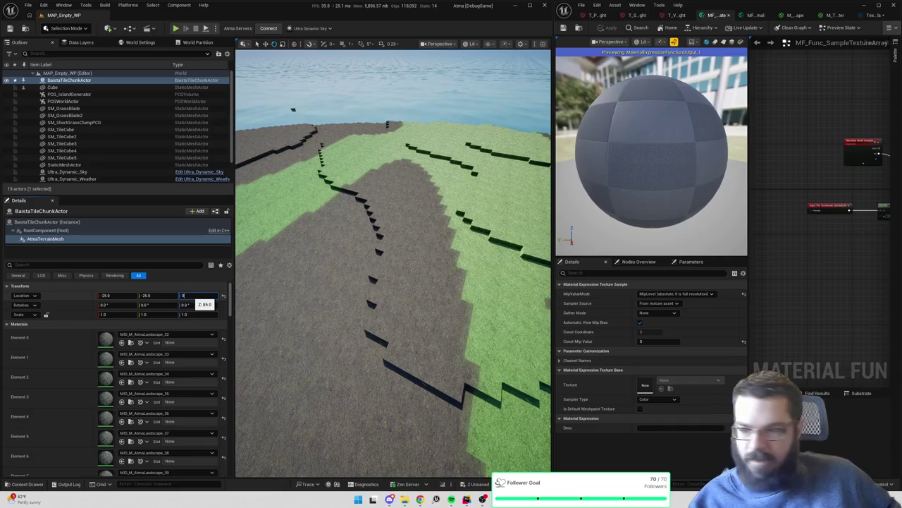
pyautogui.press('Return')
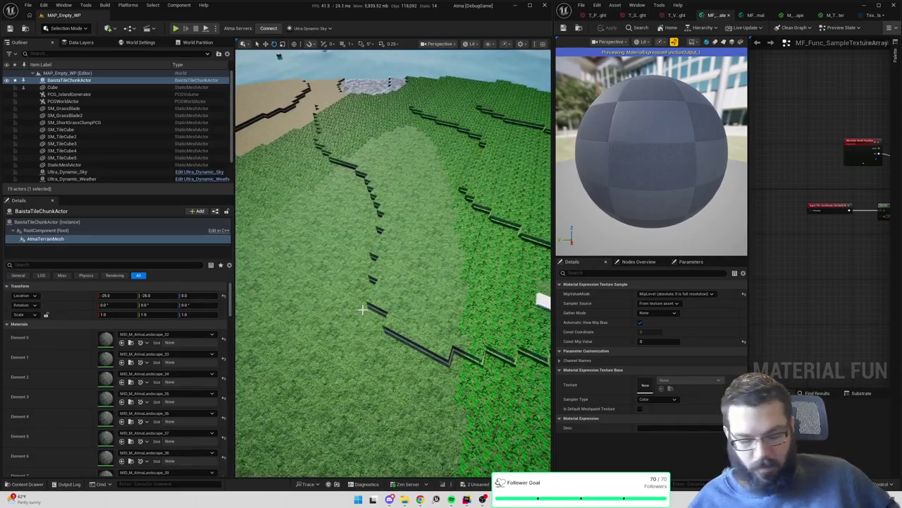
pyautogui.hotkey('alt', '8')
pyautogui.moveTo(362, 309); pyautogui.dragTo(362, 289)
pyautogui.moveTo(393, 263); pyautogui.dragTo(369, 322)
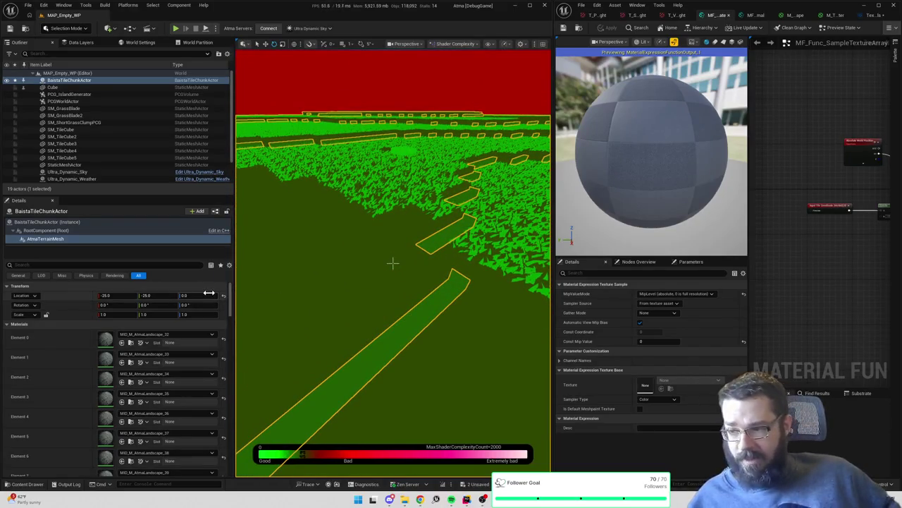
pyautogui.hotkey('alt', '4')
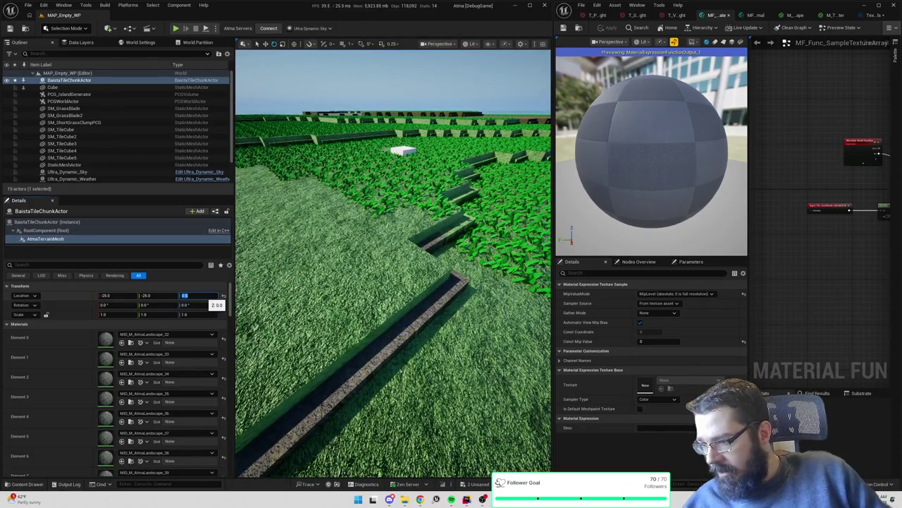
pyautogui.write('25')
pyautogui.press('Return')
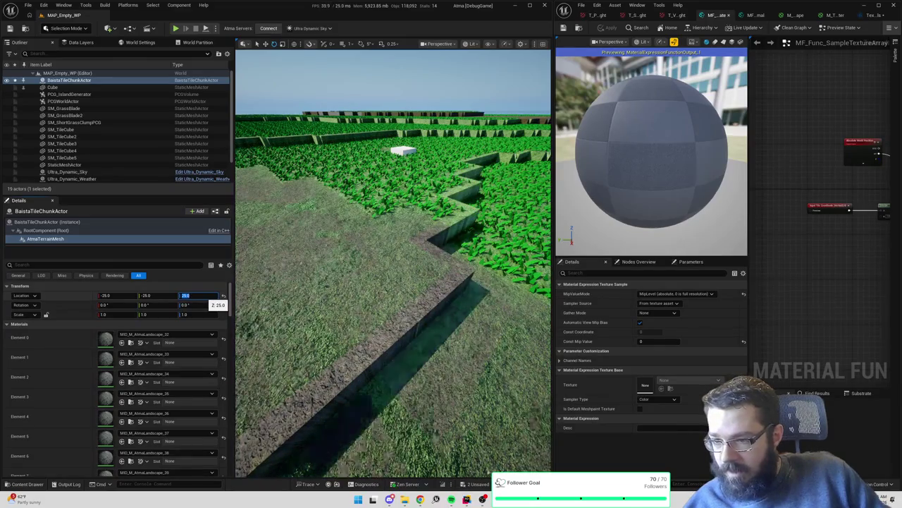
pyautogui.moveTo(392, 317)
pyautogui.mouseDown()
pyautogui.moveTo(392, 282)
pyautogui.moveTo(392, 332)
pyautogui.mouseUp()
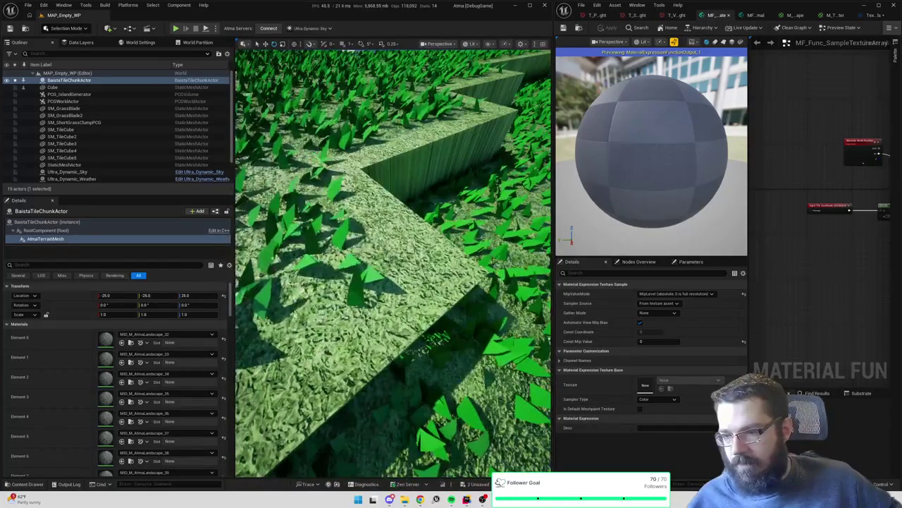
# Lower the BaistaTileChunkActor to Location Z 20.0 and view the walls from another angle
pyautogui.click(202, 294)
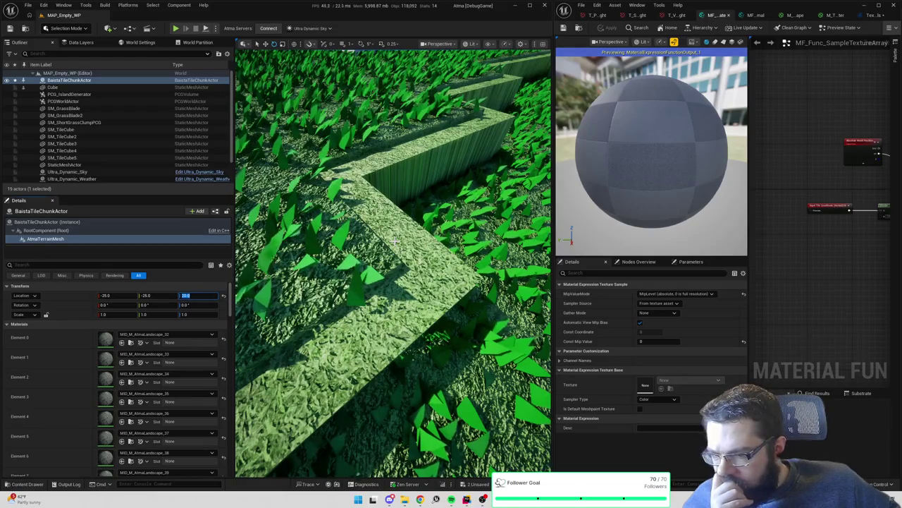
pyautogui.write('20')
pyautogui.press('Return')
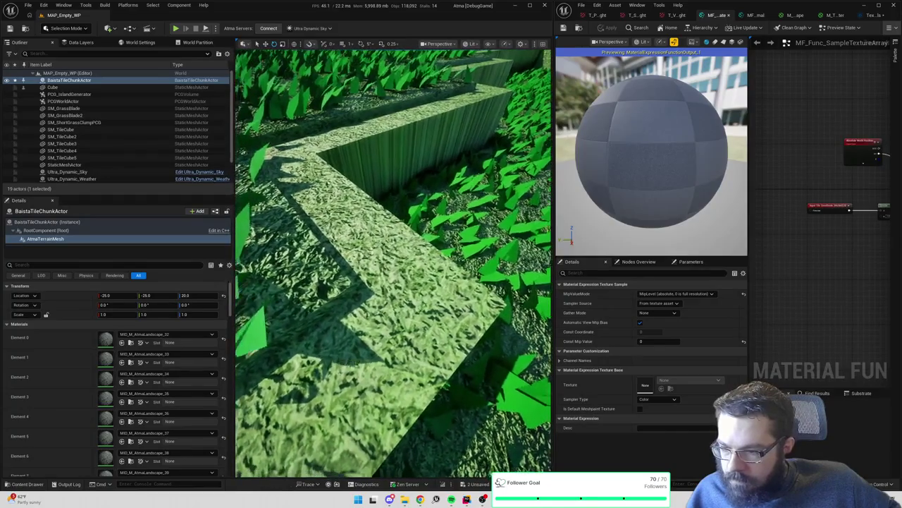
pyautogui.moveTo(391, 284); pyautogui.dragTo(392, 284)
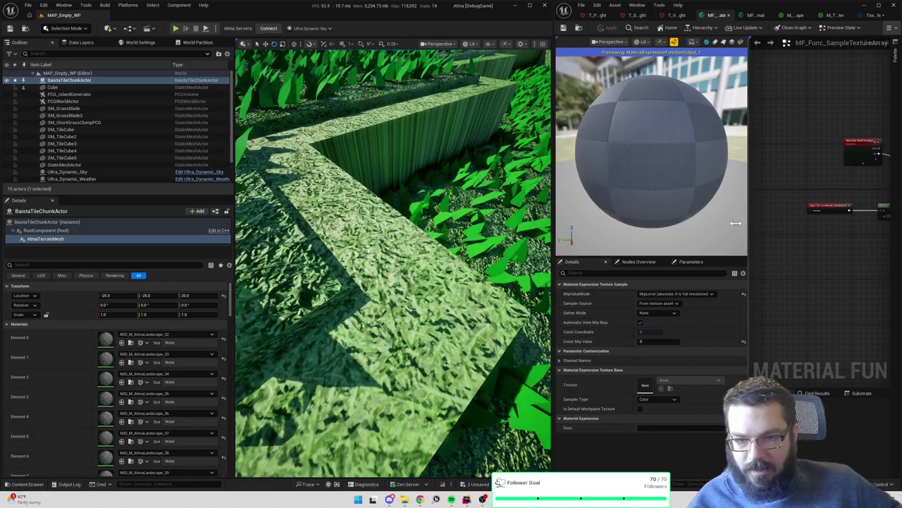
pyautogui.moveTo(748, 227); pyautogui.dragTo(636, 218)
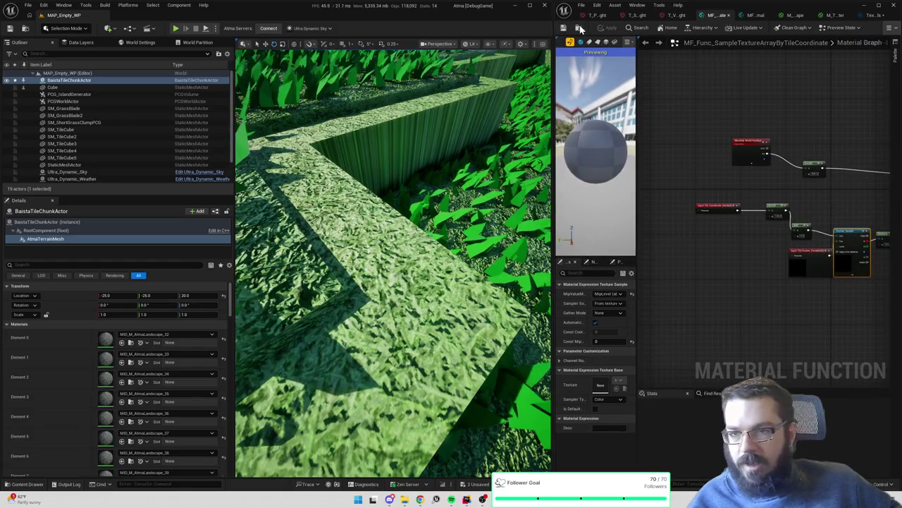
# Open the yellow TextureArray_Landscape_ORM texture array from the Content Drawer
pyautogui.hotkey('ctrl', 'space')
pyautogui.doubleClick(687, 422)
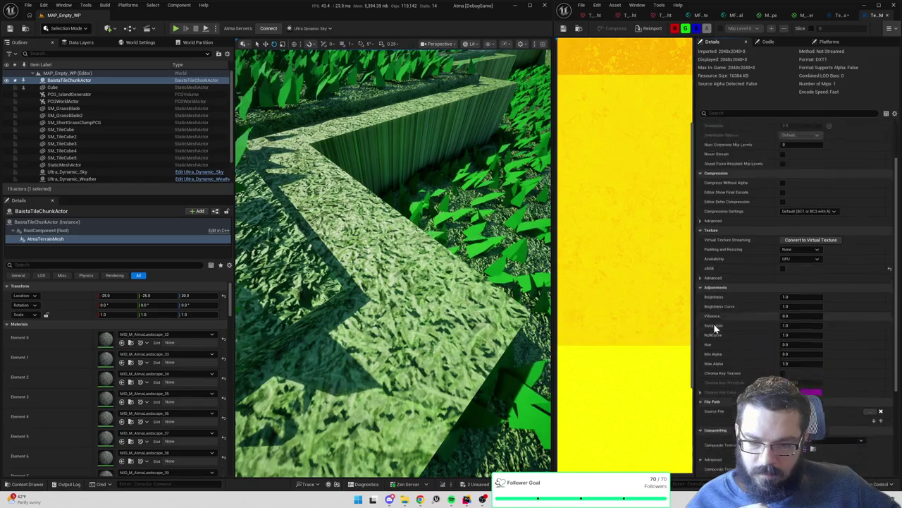
# Inspect the orange ParkingLotGrass texture, then return to the array's Source Textures
pyautogui.scroll(-3, 733, 326)
pyautogui.scroll(-7, 737, 326)
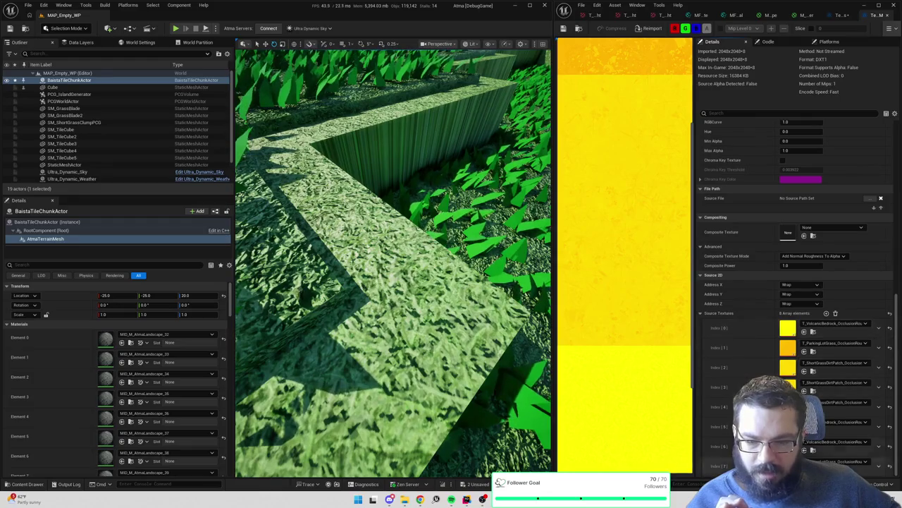
pyautogui.doubleClick(787, 346)
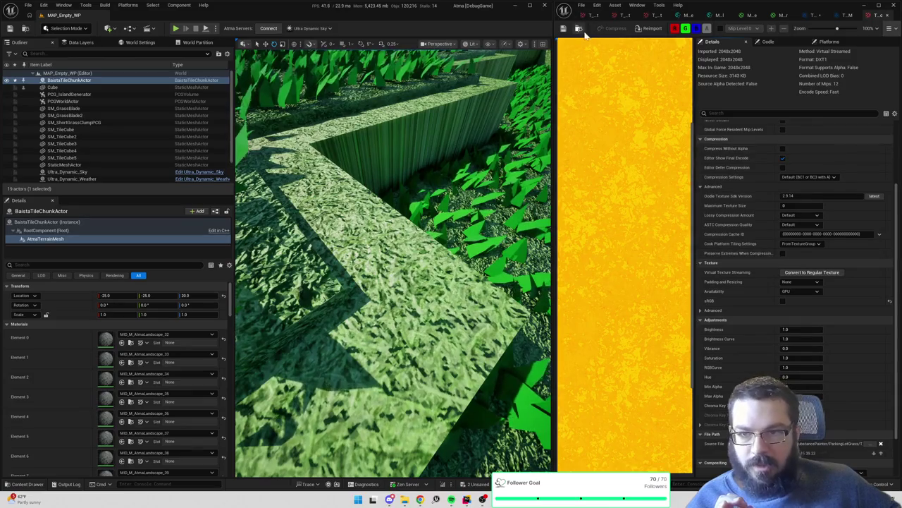
pyautogui.click(847, 15)
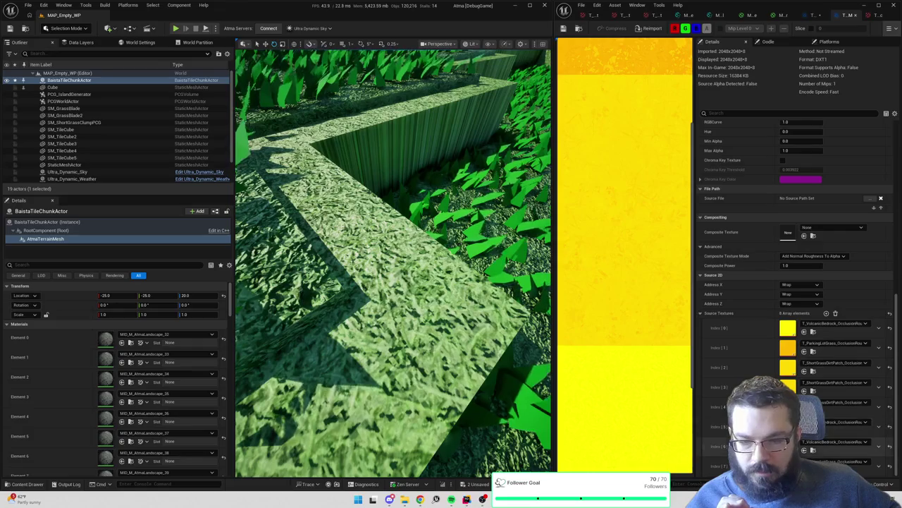
# Assign the ParkingLotGrass occlusion texture to Index 0, 3, 6 and another slot, then save all
pyautogui.click(813, 451)
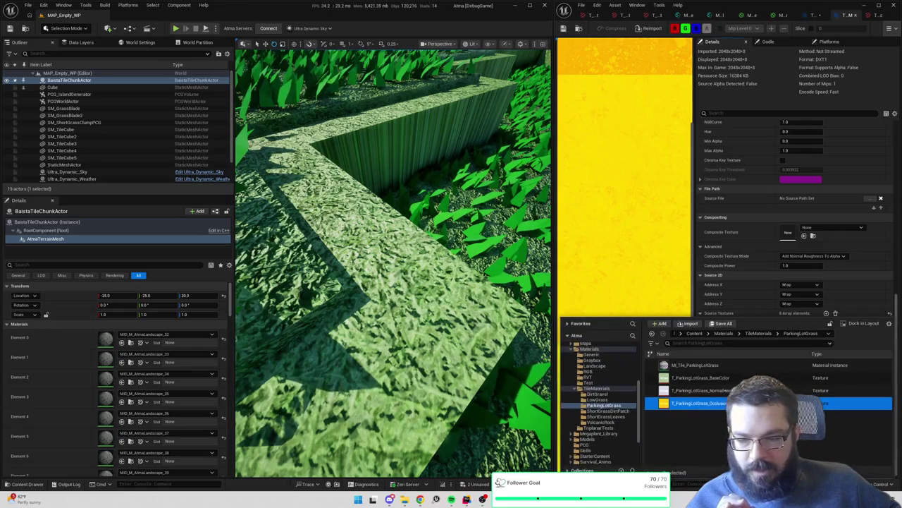
pyautogui.click(746, 279)
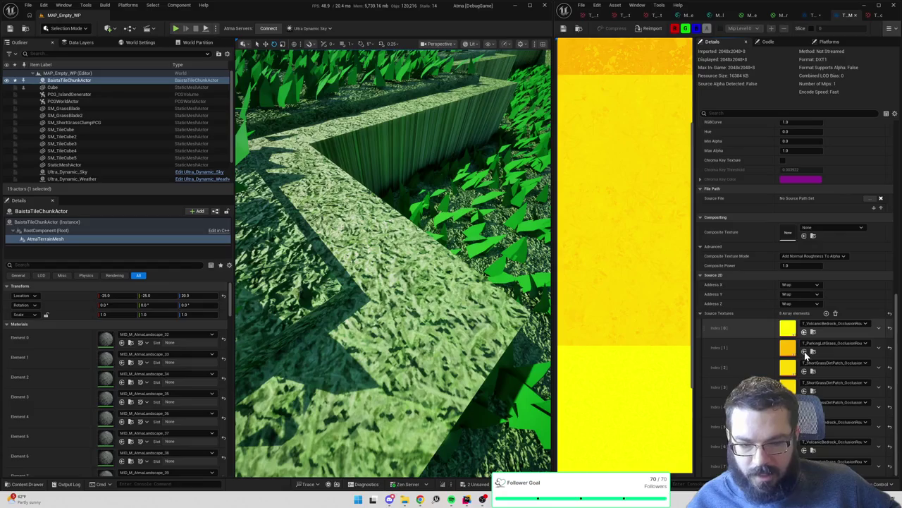
pyautogui.click(804, 331)
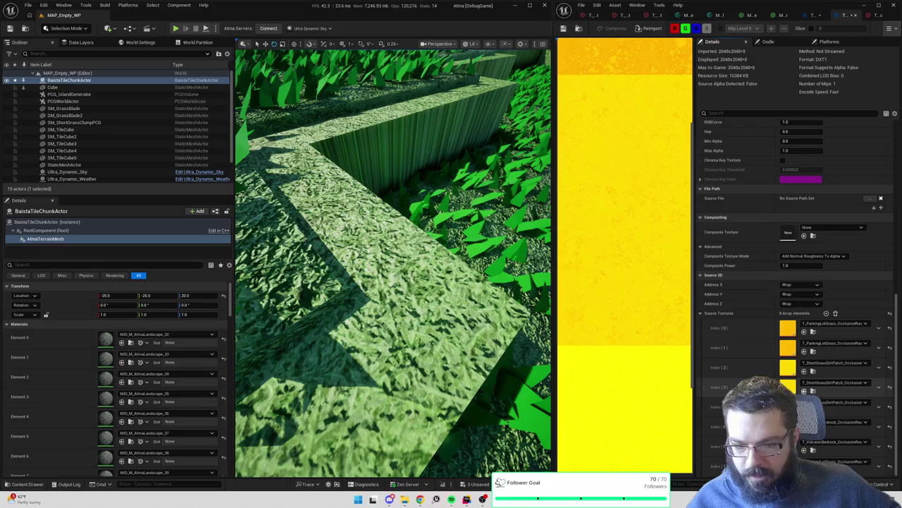
pyautogui.click(805, 390)
pyautogui.click(804, 409)
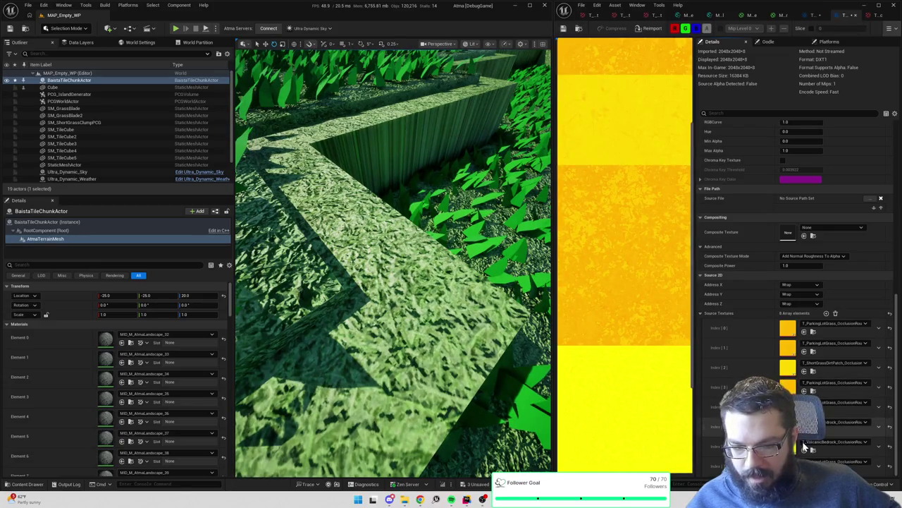
pyautogui.click(804, 448)
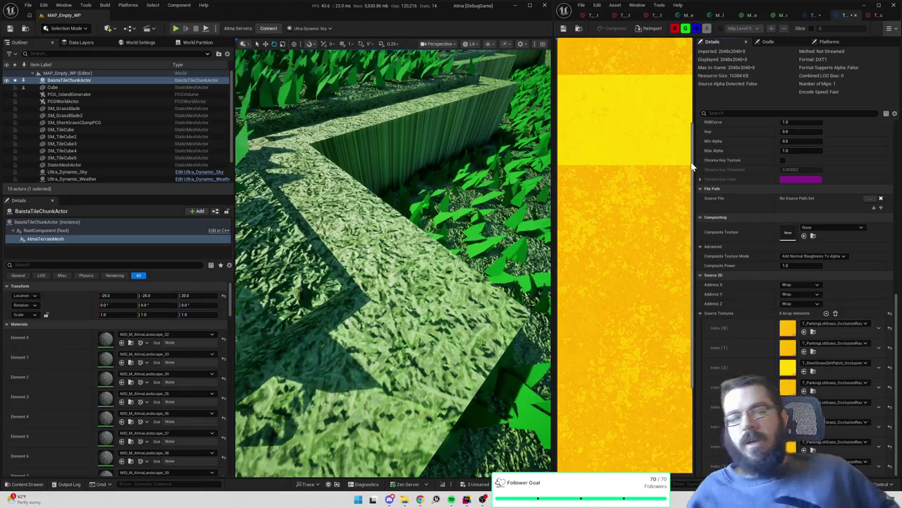
pyautogui.hotkey('ctrl', 's')
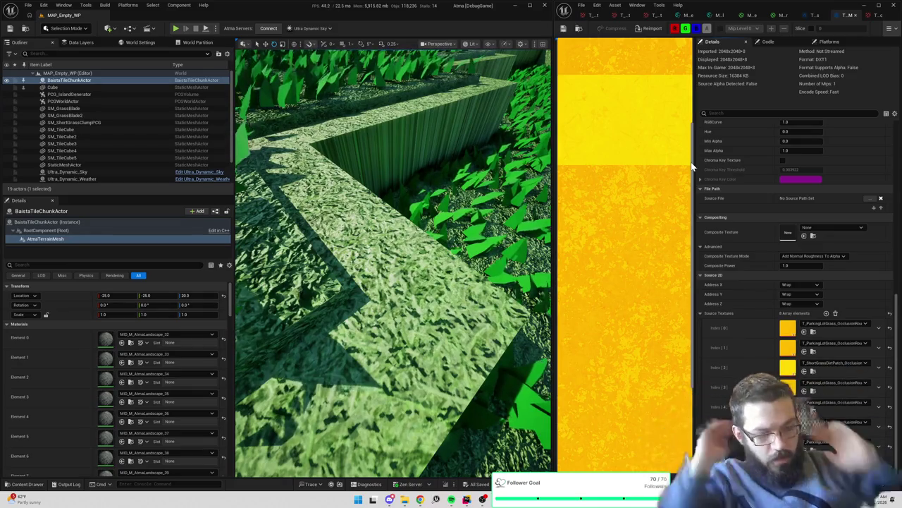
# Look over the grass path and walls, then disable sRGB on the ORM texture array
pyautogui.moveTo(394, 268)
pyautogui.mouseDown()
pyautogui.moveTo(394, 225)
pyautogui.moveTo(394, 282)
pyautogui.moveTo(451, 282)
pyautogui.moveTo(451, 233)
pyautogui.moveTo(451, 282)
pyautogui.moveTo(440, 292)
pyautogui.moveTo(451, 244)
pyautogui.mouseUp()
pyautogui.moveTo(361, 401)
pyautogui.mouseDown()
pyautogui.moveTo(363, 366)
pyautogui.moveTo(363, 384)
pyautogui.moveTo(370, 381)
pyautogui.mouseUp()
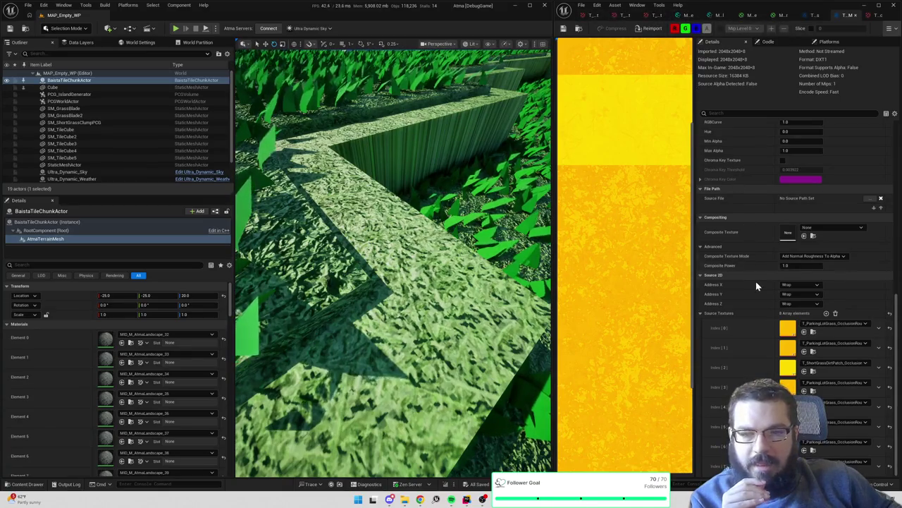
pyautogui.scroll(3, 755, 282)
pyautogui.scroll(3, 759, 275)
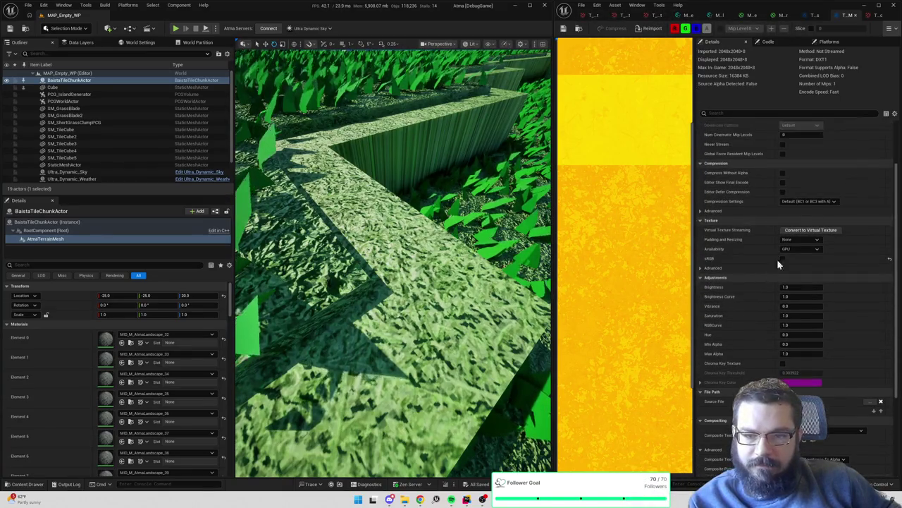
pyautogui.click(785, 258)
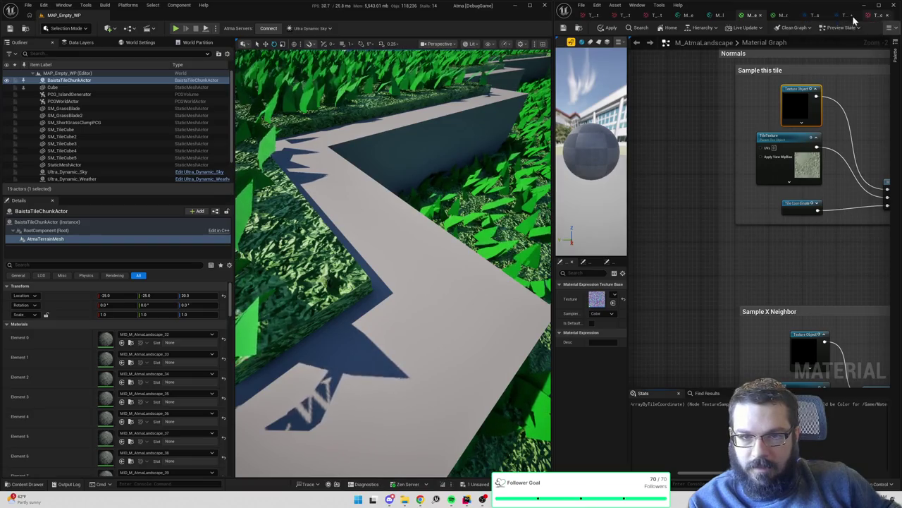
# Back in the ORM texture array editor, confirm sRGB stays unchecked
pyautogui.click(848, 16)
pyautogui.click(783, 258)
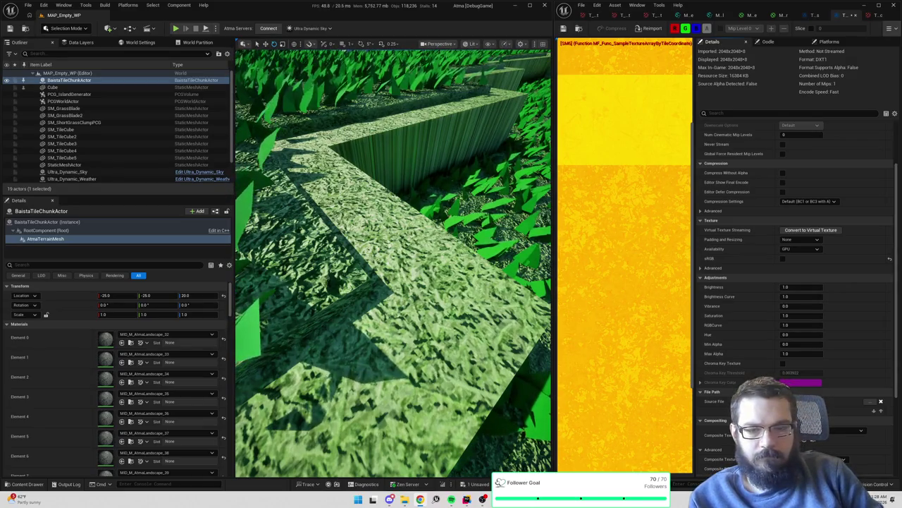
# Compare sRGB and compression settings between the Landscape Normals and ORM texture arrays
pyautogui.click(816, 16)
pyautogui.scroll(6, 846, 127)
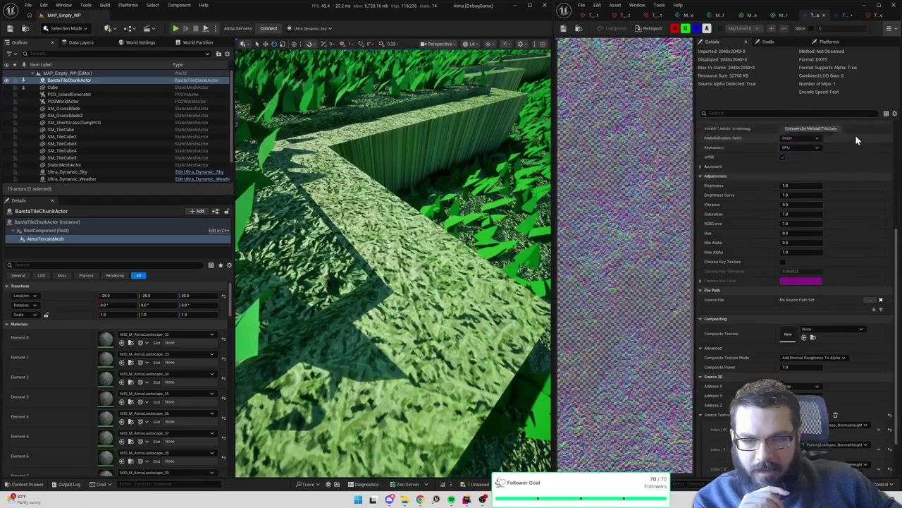
pyautogui.scroll(3, 849, 138)
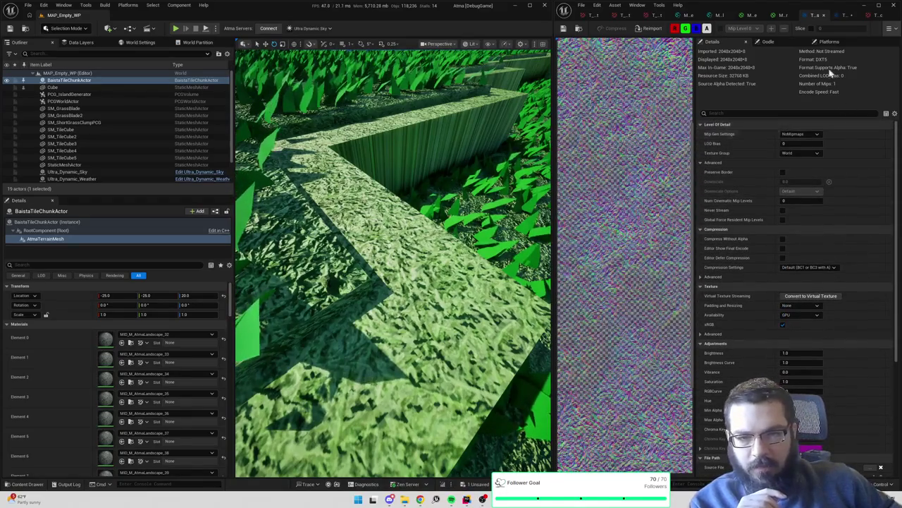
pyautogui.click(843, 15)
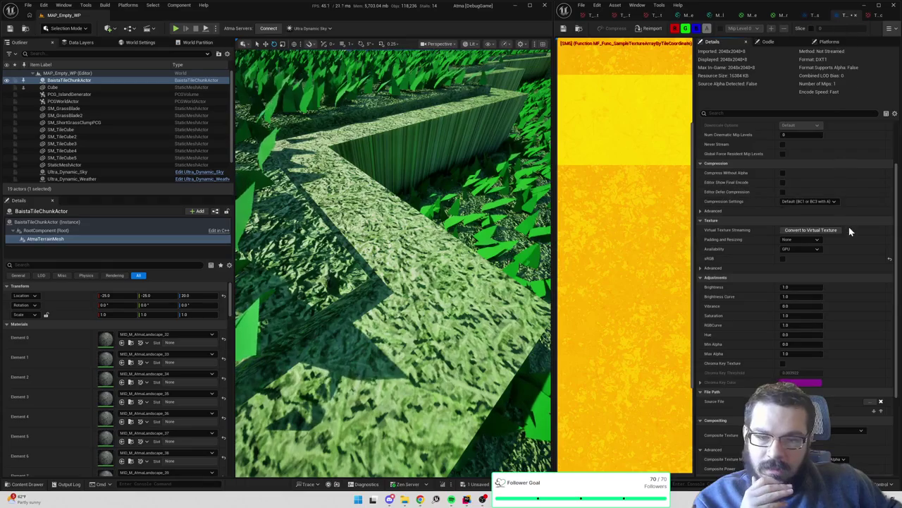
pyautogui.click(817, 15)
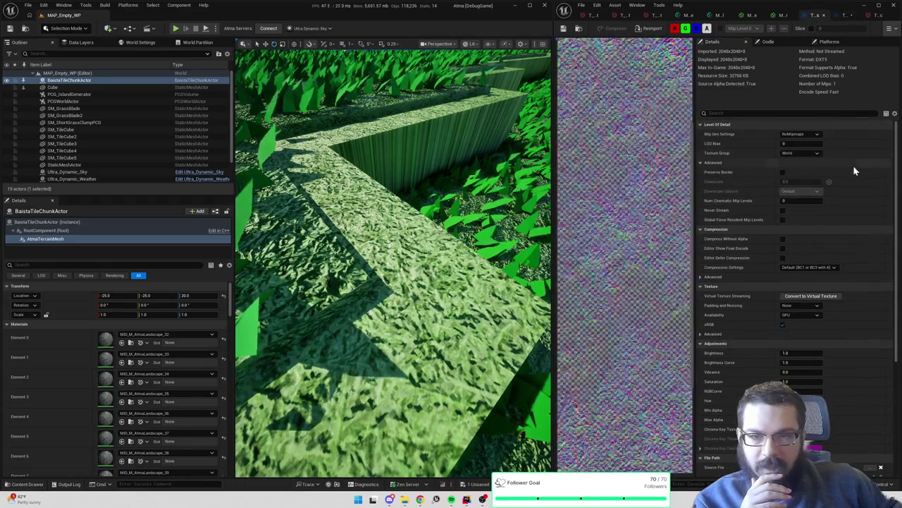
pyautogui.click(844, 15)
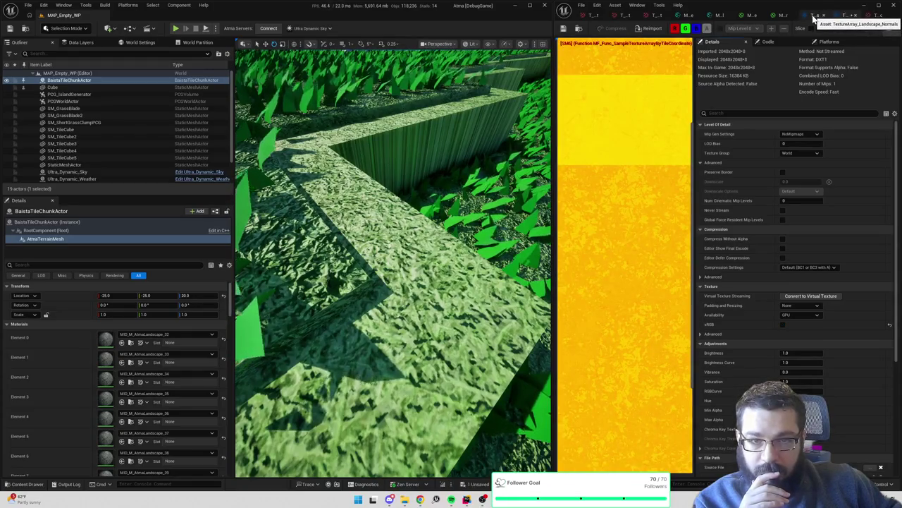
pyautogui.click(816, 15)
pyautogui.scroll(-3, 857, 195)
pyautogui.scroll(-2, 857, 192)
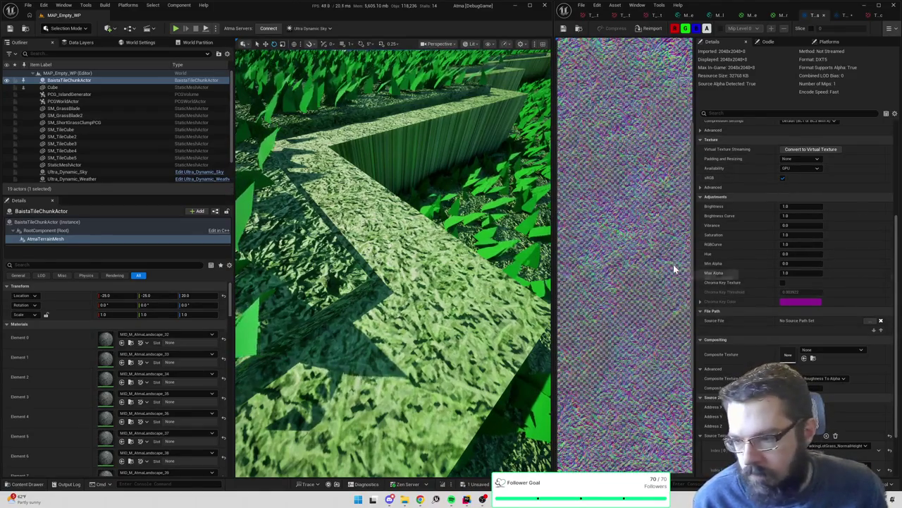
pyautogui.moveTo(543, 236); pyautogui.dragTo(543, 268)
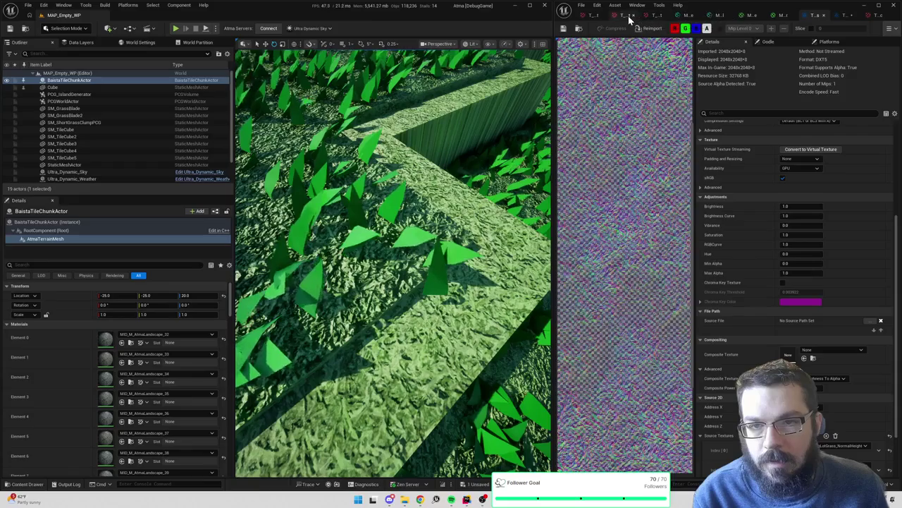
pyautogui.click(593, 16)
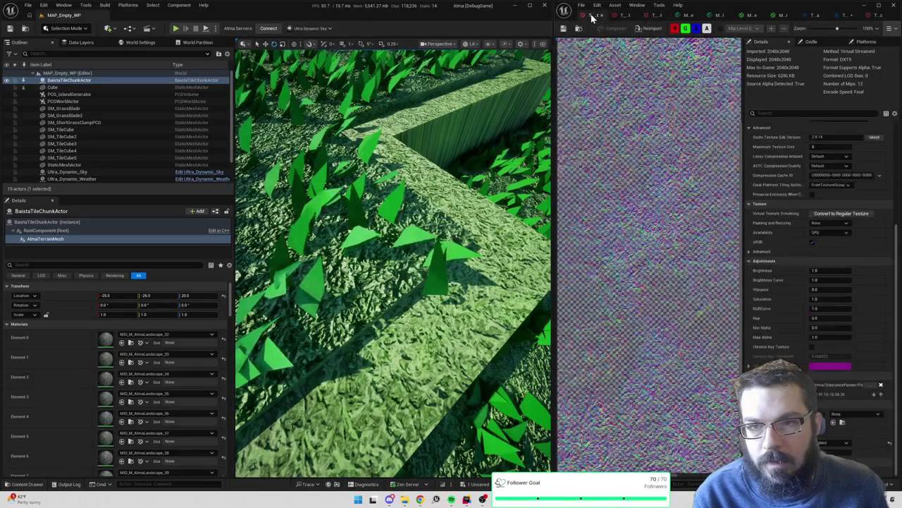
# Toggle sRGB off and back on for T_ParkingLotGrass_NormalHeight, then check another normal map
pyautogui.click(812, 242)
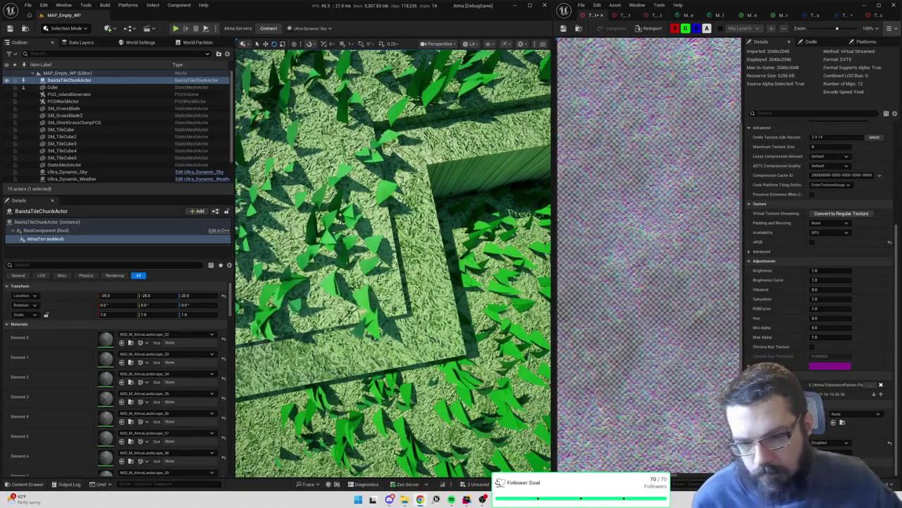
pyautogui.click(812, 241)
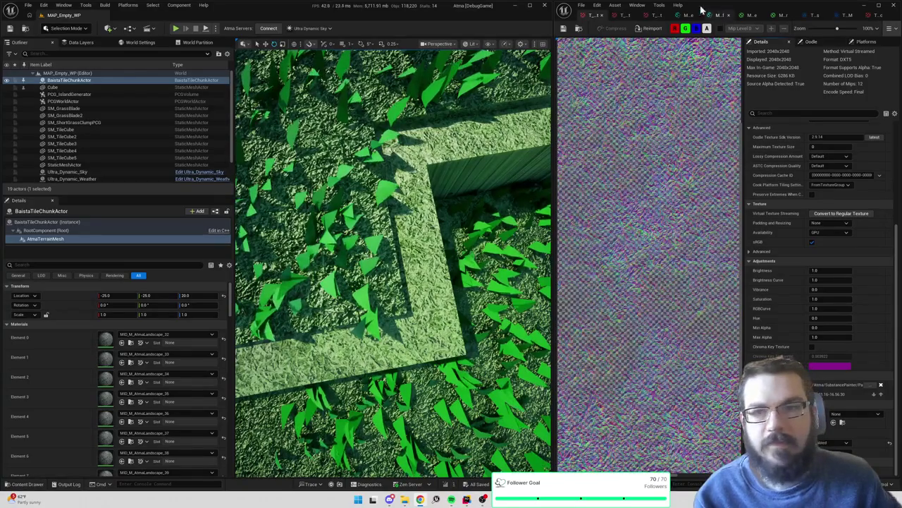
pyautogui.click(627, 16)
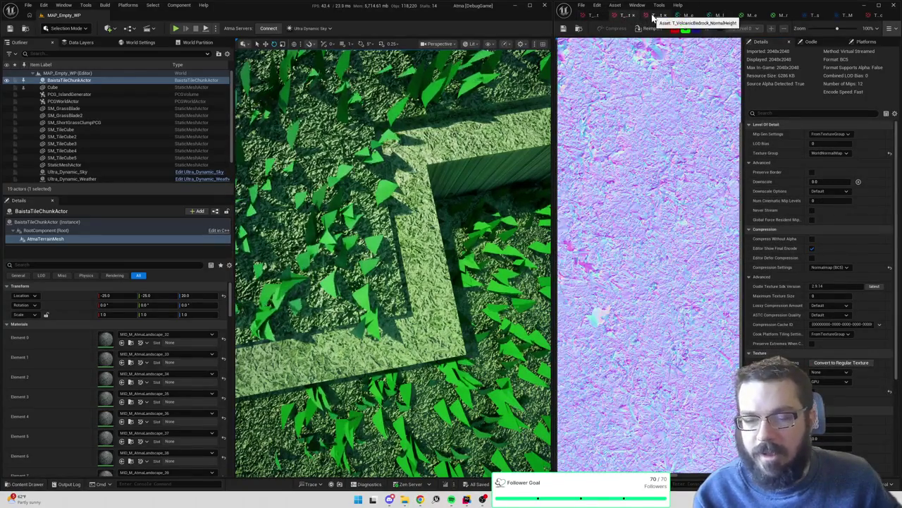
pyautogui.click(720, 16)
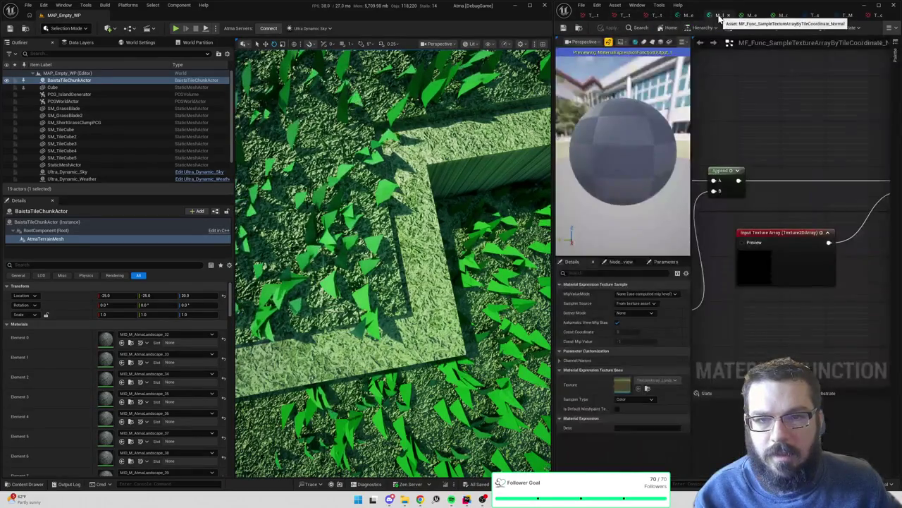
# Uncheck sRGB in the Texture section of TextureArray_Landscape_Normals
pyautogui.scroll(3, 790, 144)
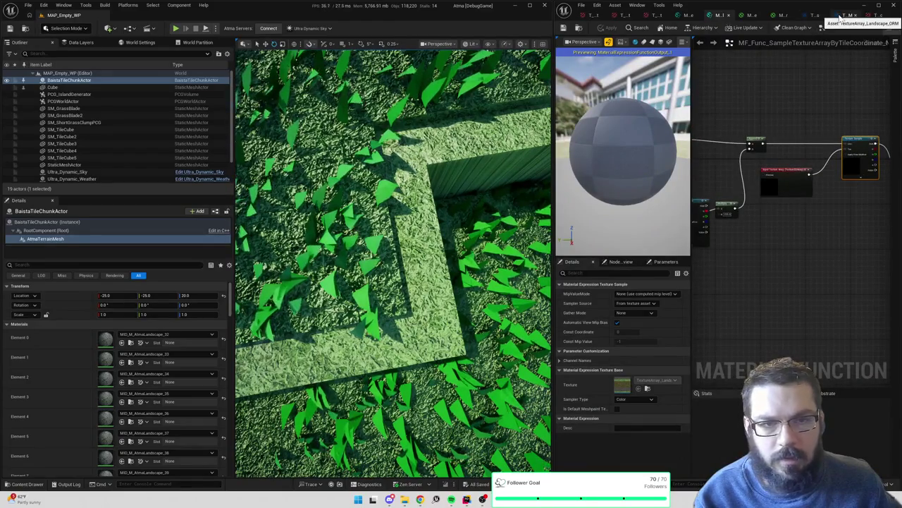
pyautogui.click(810, 15)
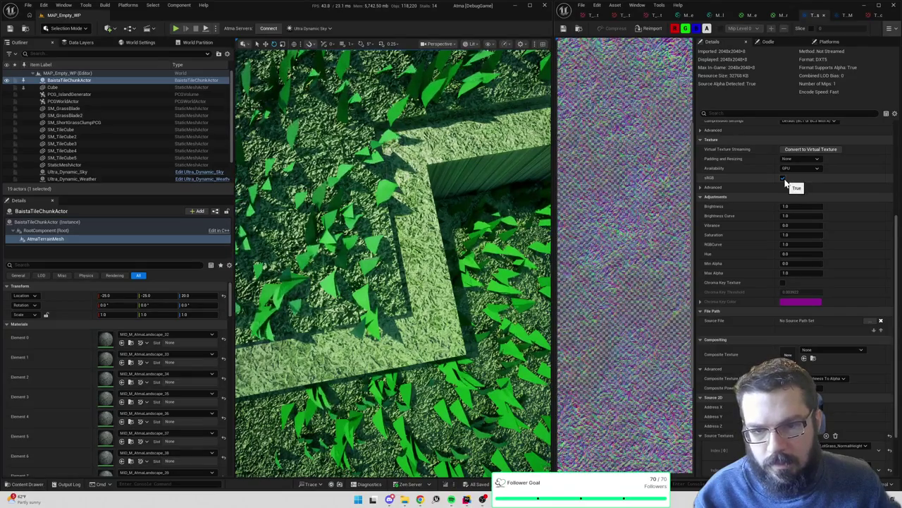
pyautogui.scroll(-3, 786, 182)
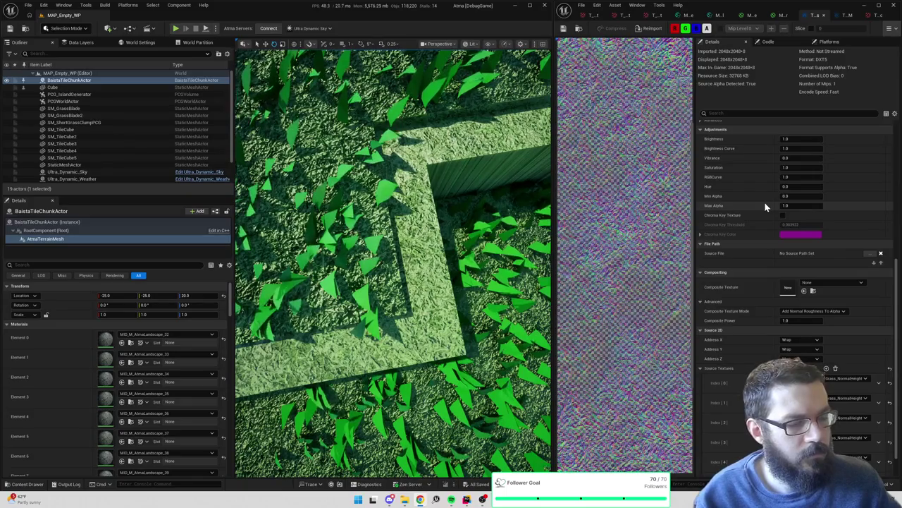
pyautogui.scroll(3, 759, 303)
pyautogui.scroll(1, 758, 307)
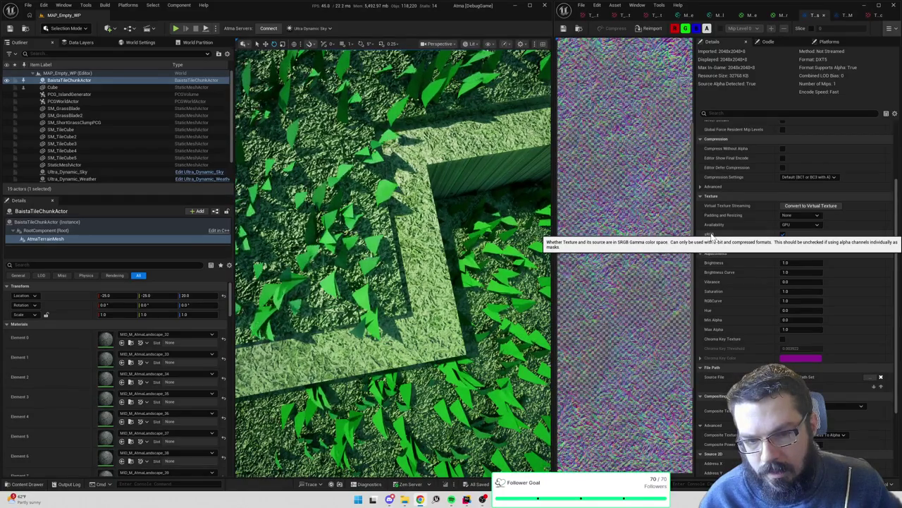
pyautogui.click(782, 235)
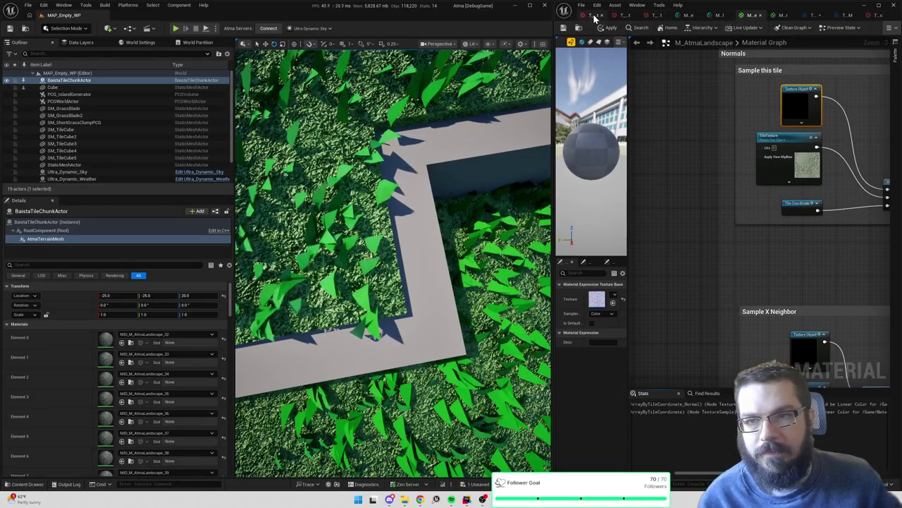
pyautogui.click(596, 15)
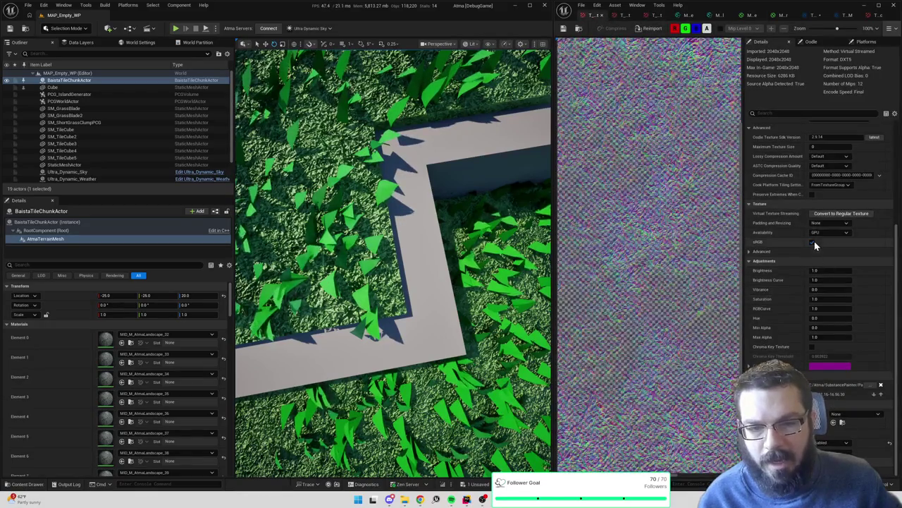
# Turn off sRGB on the grass normal texture and set M_TileMaster's NormalHeight sampler to Virtual Linear Color
pyautogui.click(813, 242)
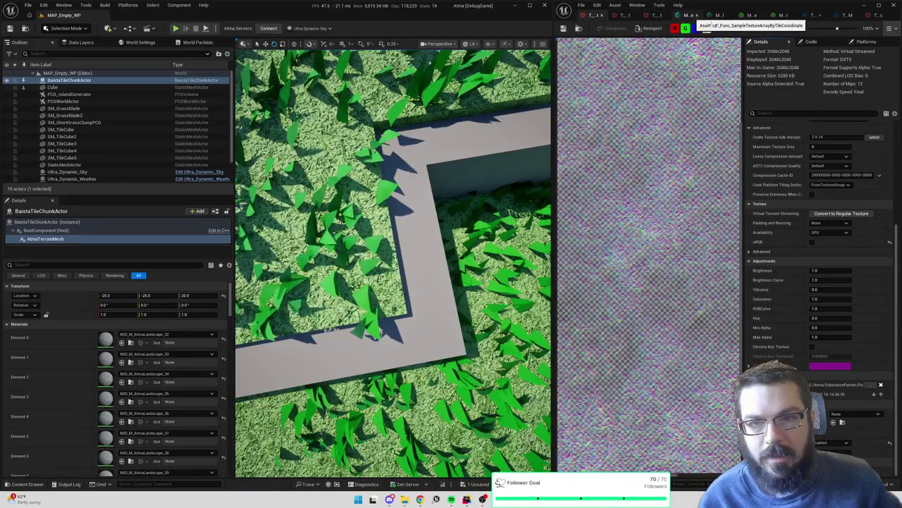
pyautogui.click(781, 14)
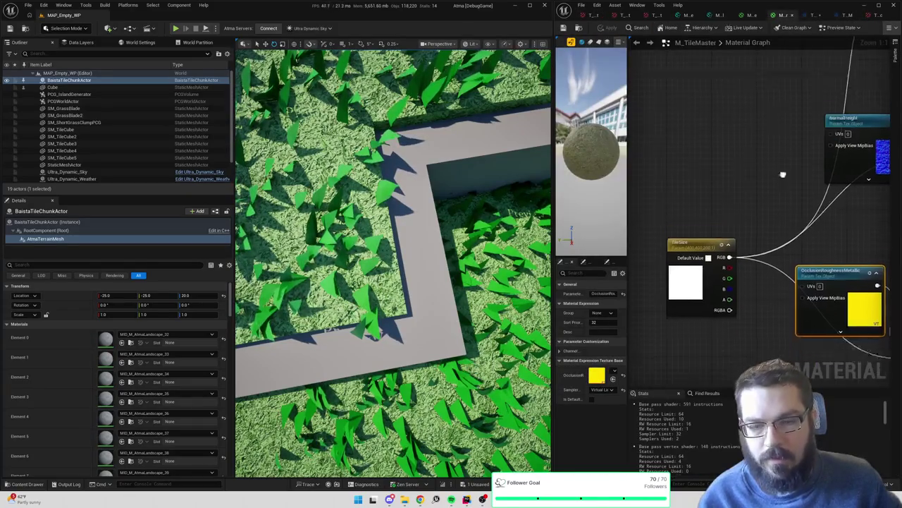
pyautogui.scroll(-2, 775, 146)
pyautogui.click(754, 153)
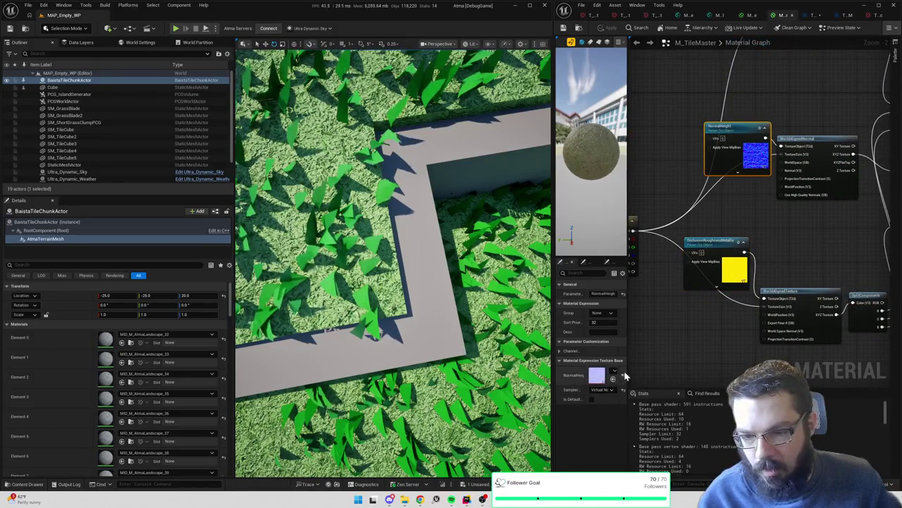
pyautogui.moveTo(627, 372); pyautogui.dragTo(701, 372)
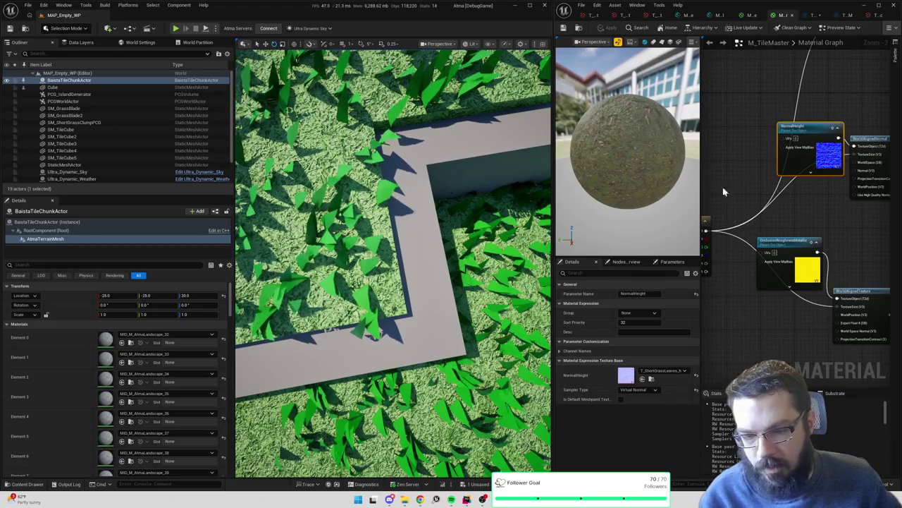
pyautogui.click(639, 390)
pyautogui.click(639, 430)
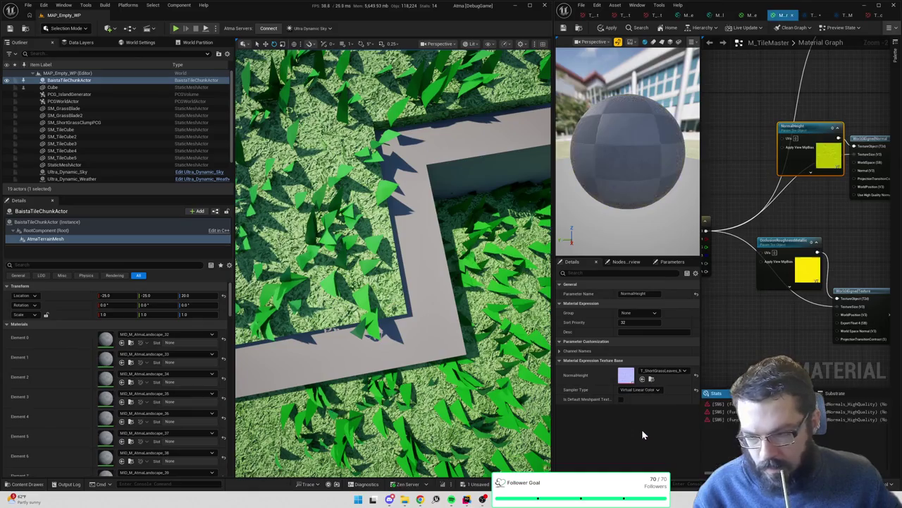
# Apply the M_TileMaster changes, continuing past the compilation error warning
pyautogui.moveTo(758, 128); pyautogui.dragTo(735, 139)
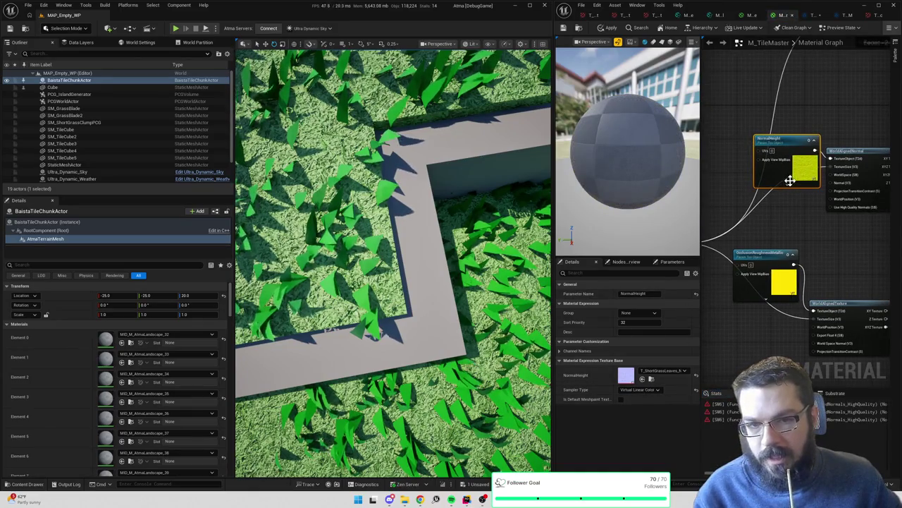
pyautogui.click(607, 27)
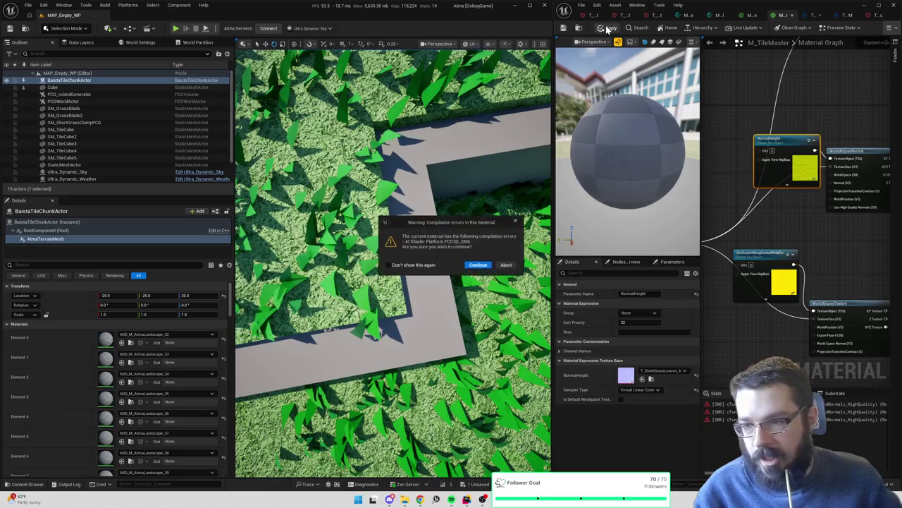
pyautogui.click(478, 264)
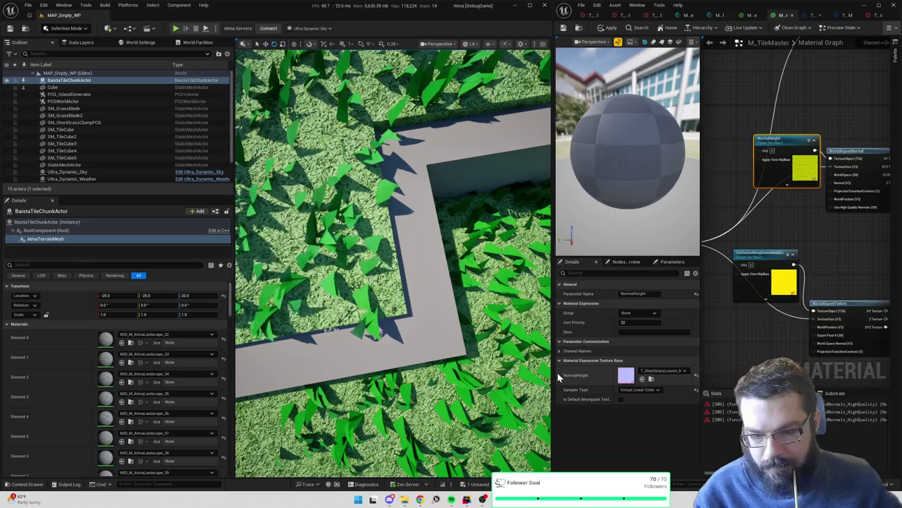
pyautogui.moveTo(555, 375); pyautogui.dragTo(377, 367)
pyautogui.hscroll(5, 677, 411)
pyautogui.hscroll(-5, 677, 411)
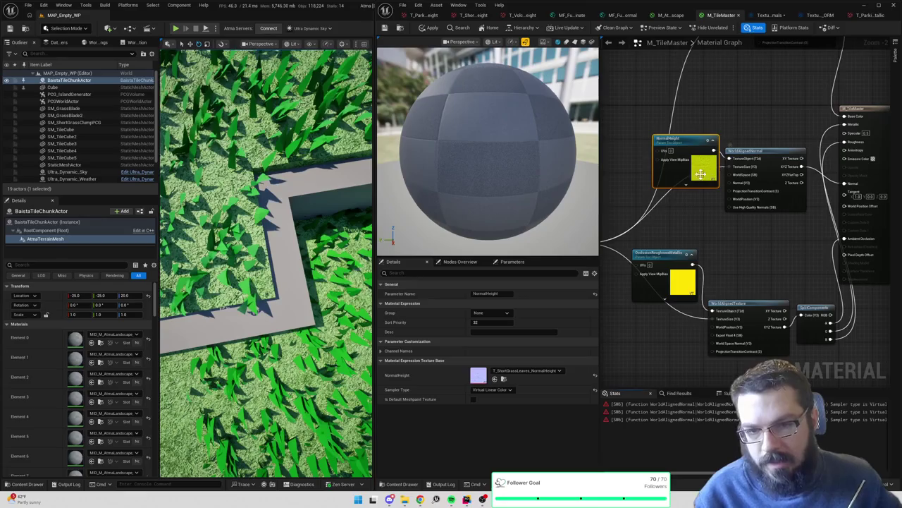
# Switch NormalHeight's sampler type to Virtual Normal and apply the material
pyautogui.click(518, 370)
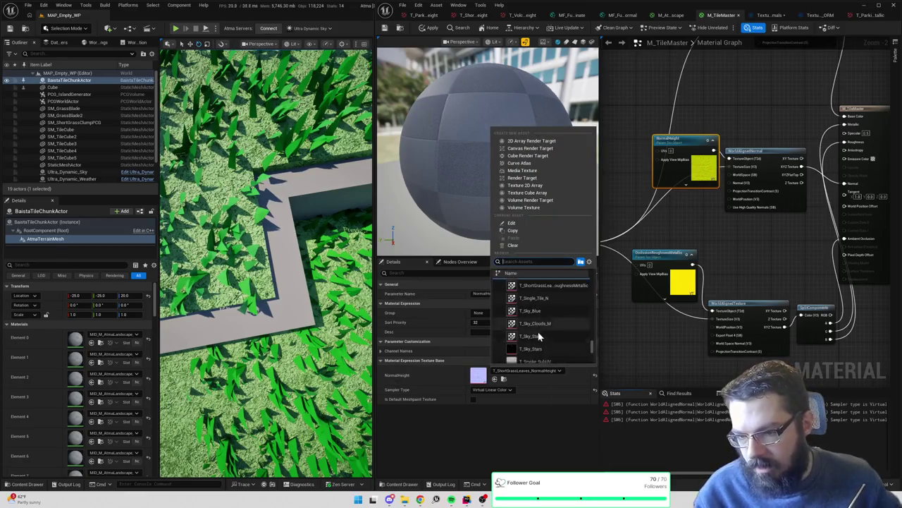
pyautogui.click(491, 389)
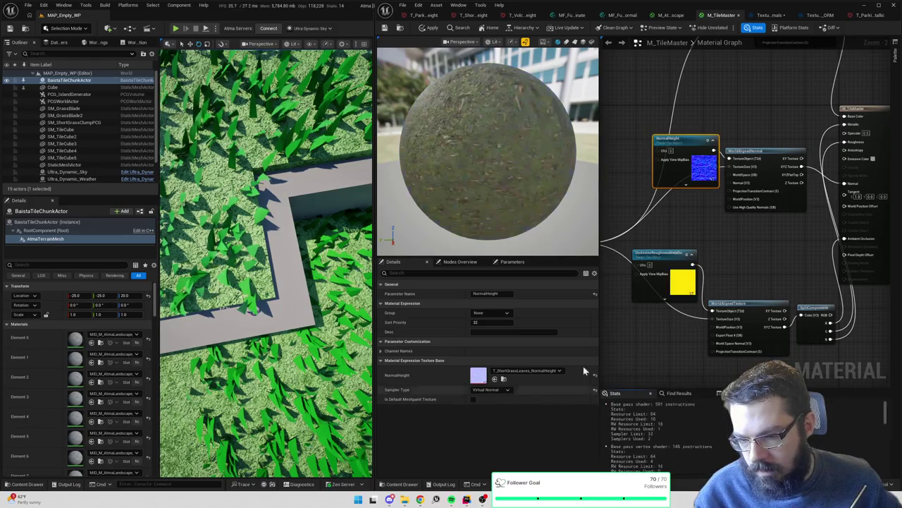
pyautogui.click(430, 28)
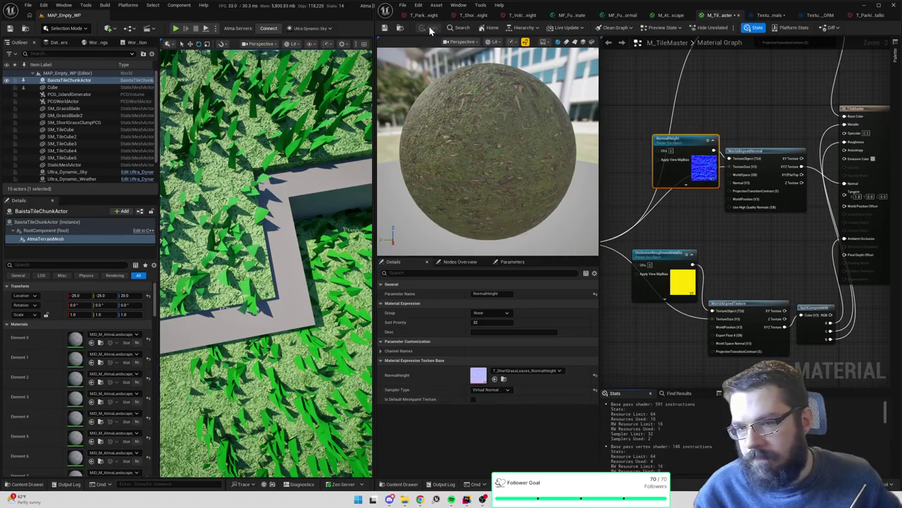
pyautogui.click(491, 389)
pyautogui.click(491, 389)
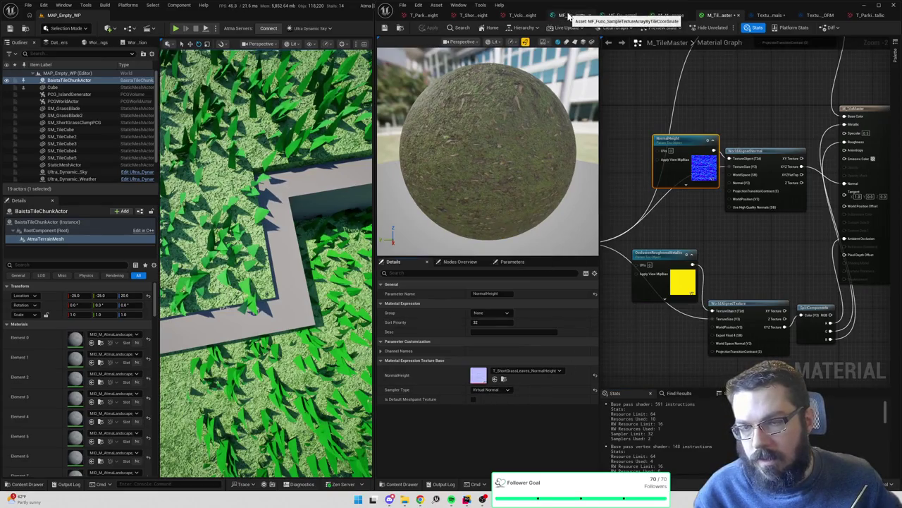
pyautogui.click(827, 15)
pyautogui.click(766, 16)
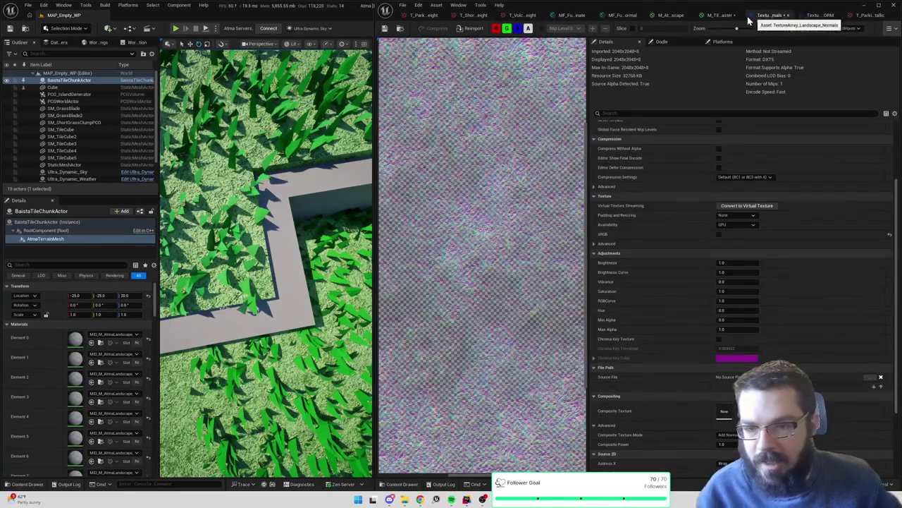
# In M_AtmaLandscape, set the Normals tile Texture Object's sampler type to Normal
pyautogui.click(720, 16)
pyautogui.click(626, 15)
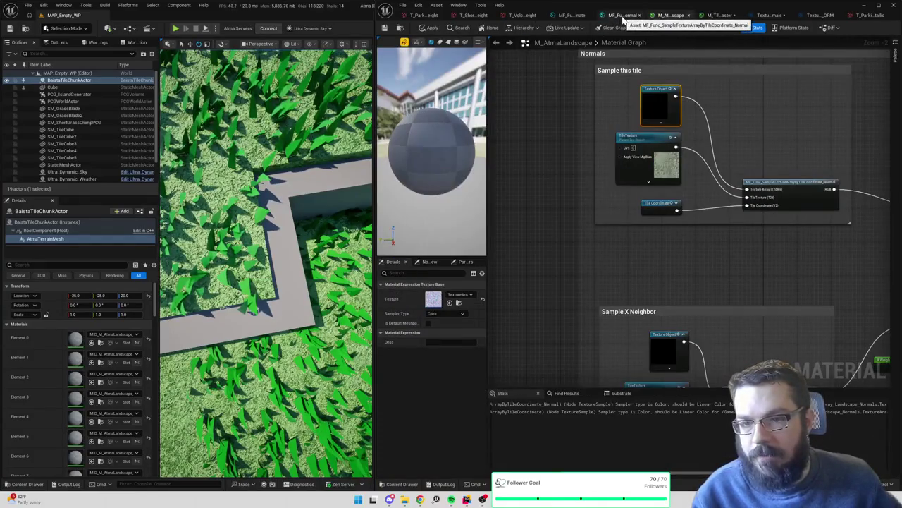
pyautogui.scroll(-2, 660, 249)
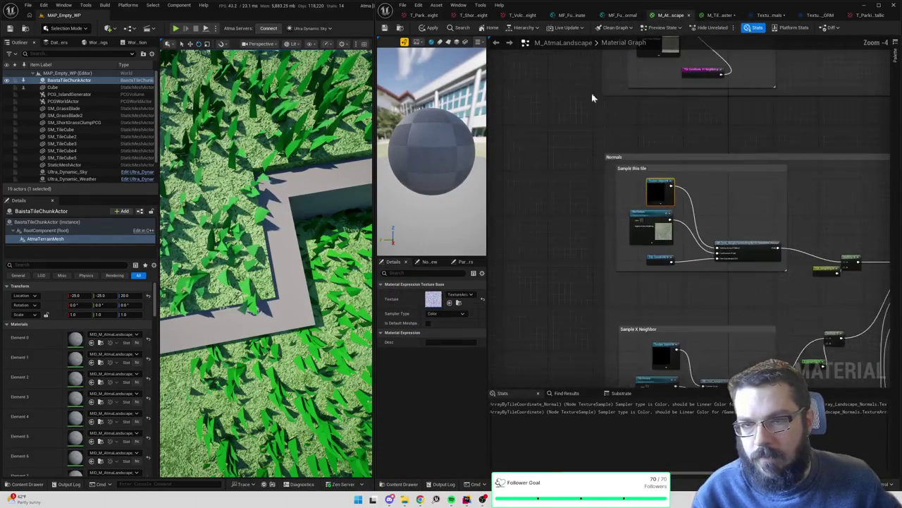
pyautogui.scroll(-3, 659, 196)
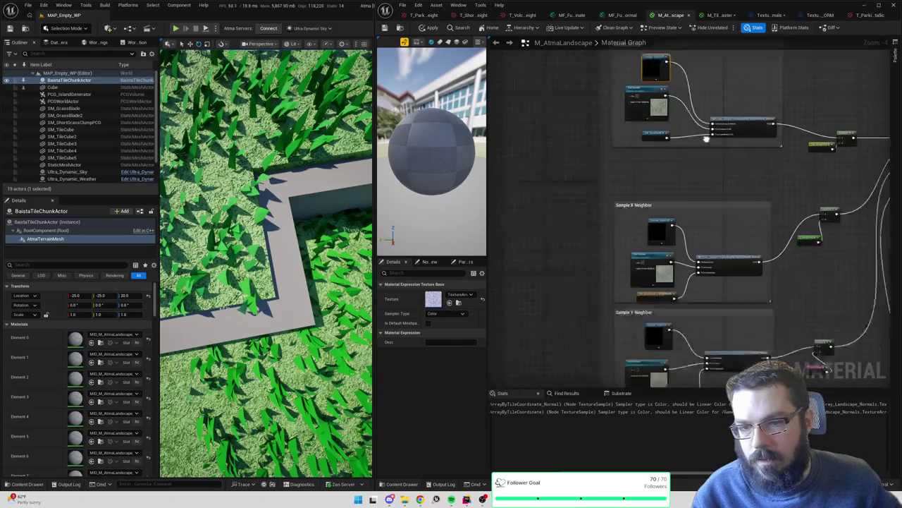
pyautogui.click(648, 192)
pyautogui.scroll(-2, 648, 192)
pyautogui.click(641, 205)
pyautogui.scroll(-3, 645, 219)
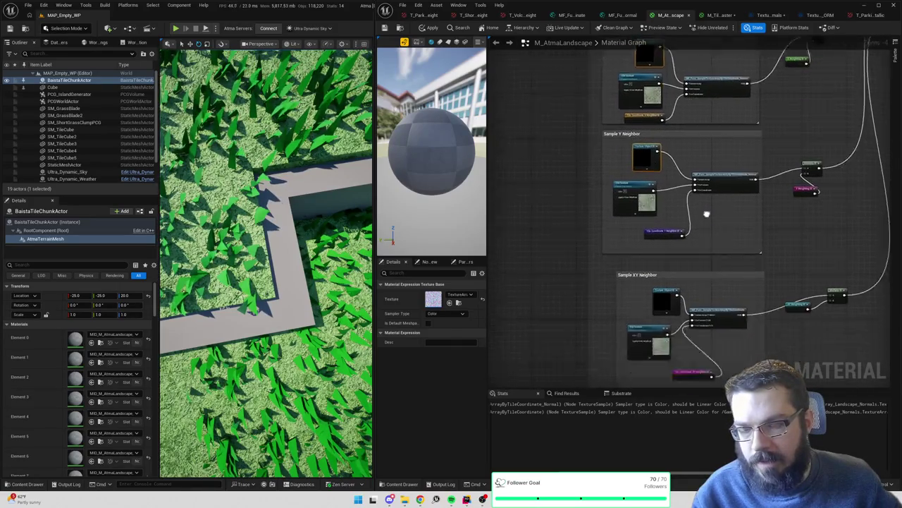
pyautogui.scroll(10, 691, 162)
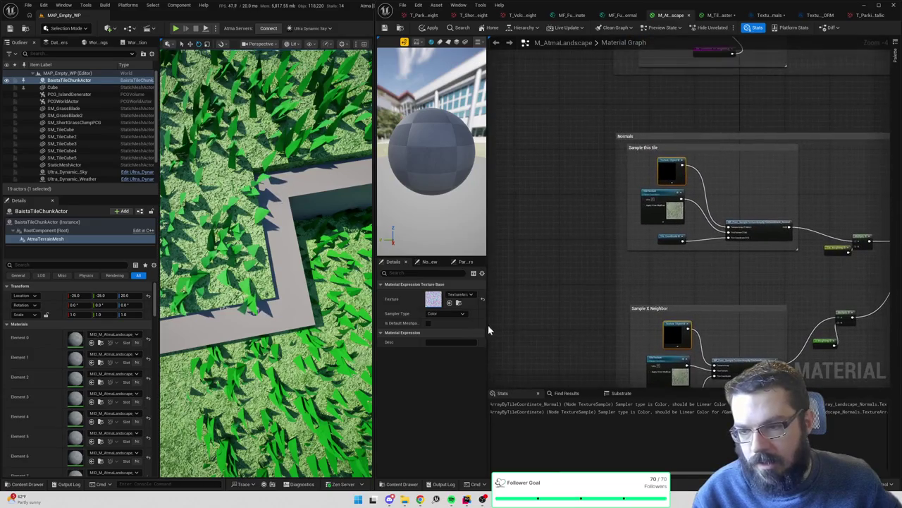
pyautogui.click(445, 314)
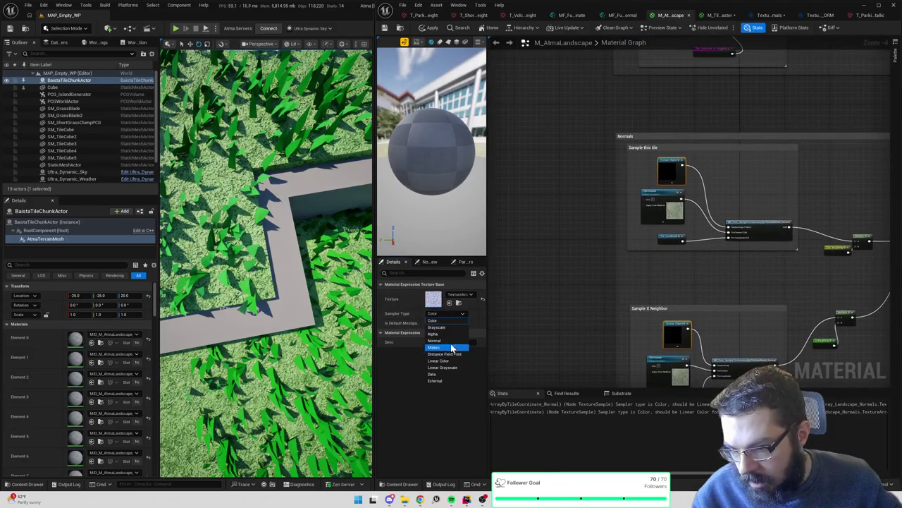
pyautogui.click(436, 340)
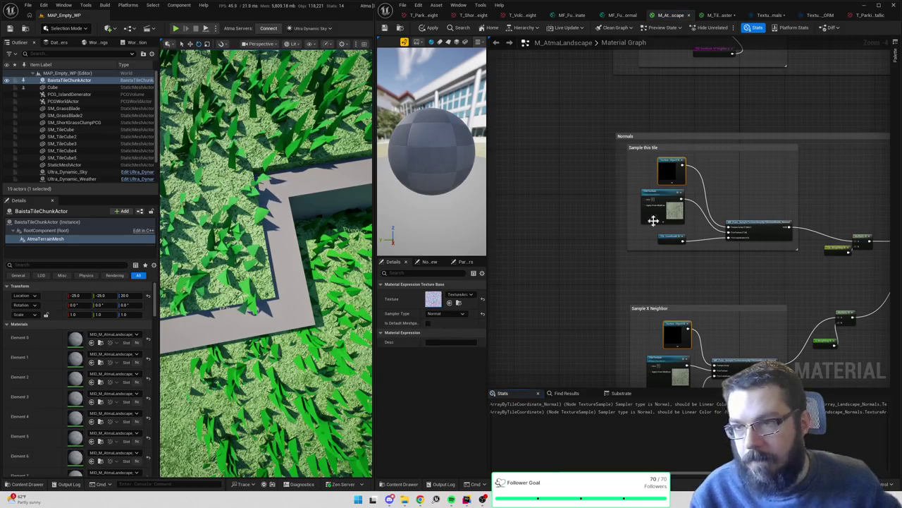
# Set the Texture Sample inside MF_Func_SampleTextureArrayByTileCoordinate_Normal to the Normal sampler type
pyautogui.scroll(-1, 729, 203)
pyautogui.doubleClick(729, 203)
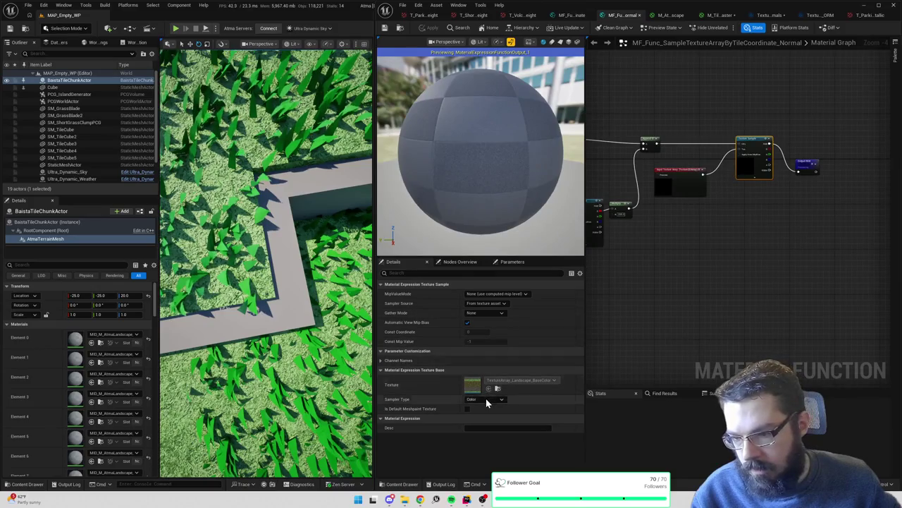
pyautogui.click(485, 400)
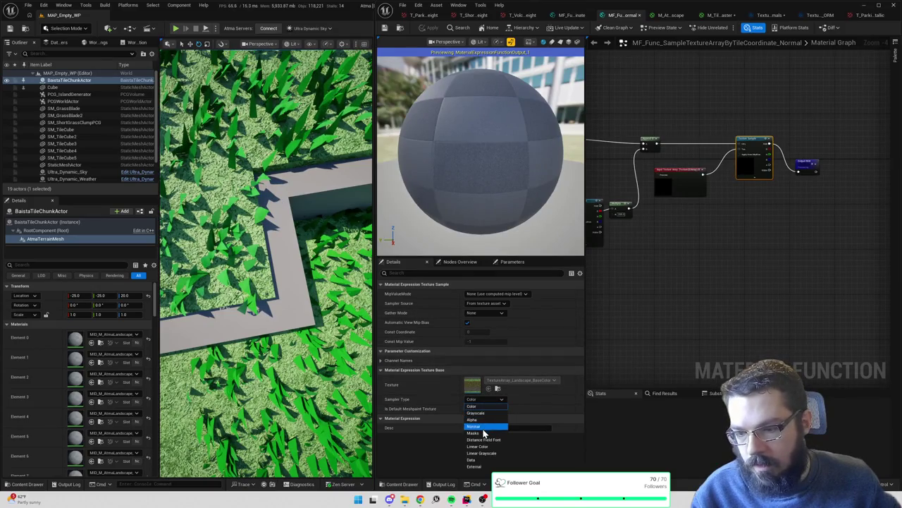
pyautogui.click(484, 425)
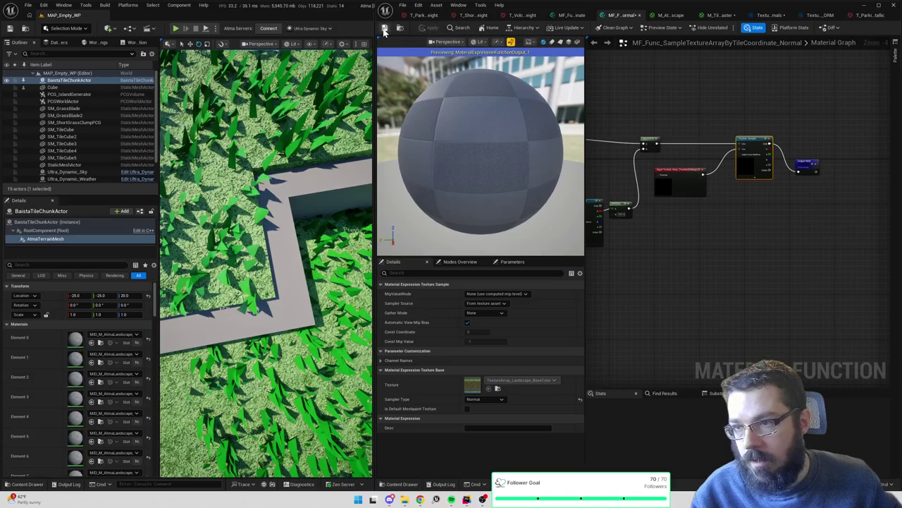
pyautogui.click(435, 16)
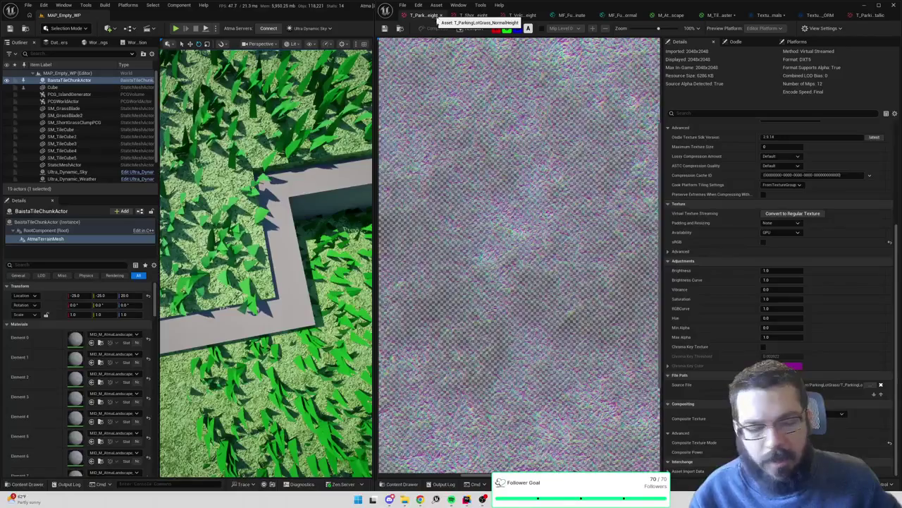
pyautogui.click(768, 16)
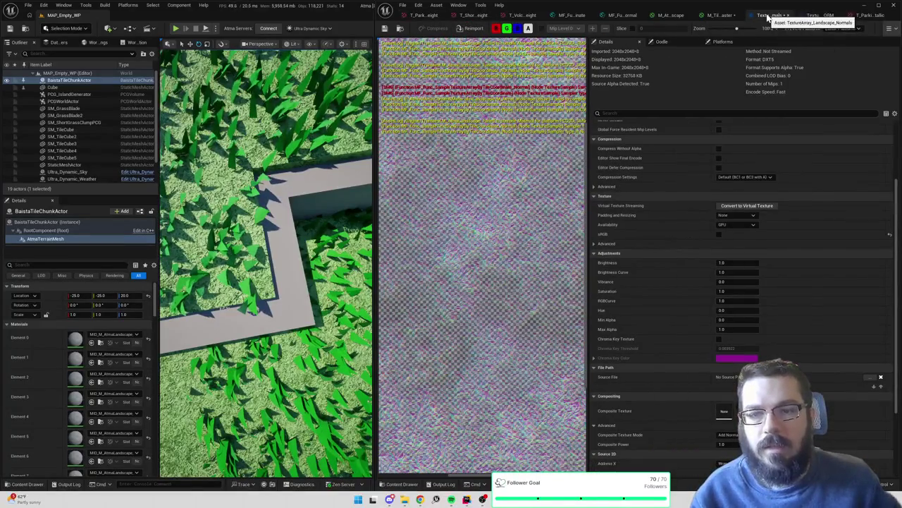